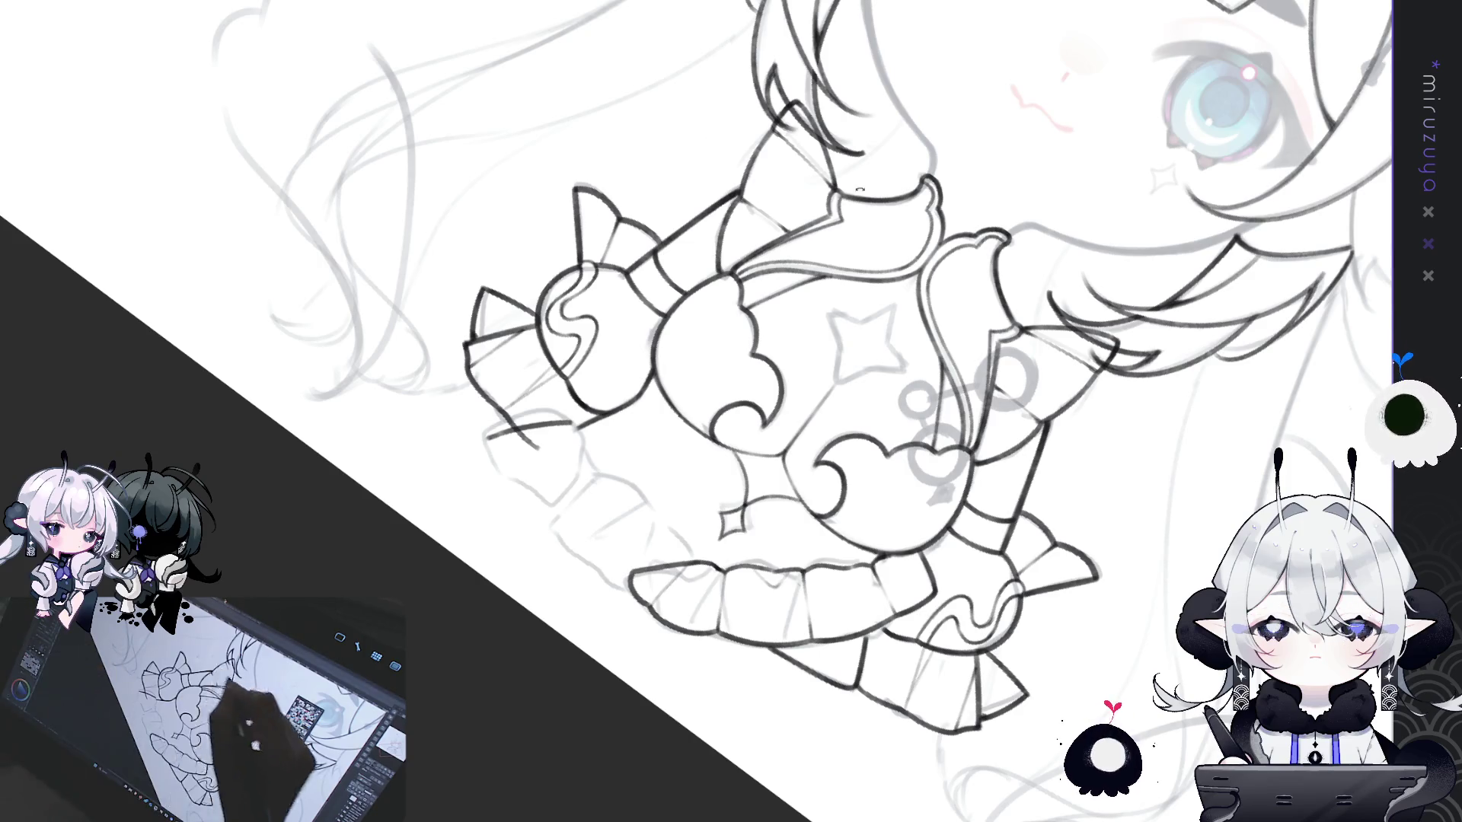
- Ink the left and lower ruffle outlines of the skirt, tilting the canvas between strokes
drag(761, 412, 837, 427)
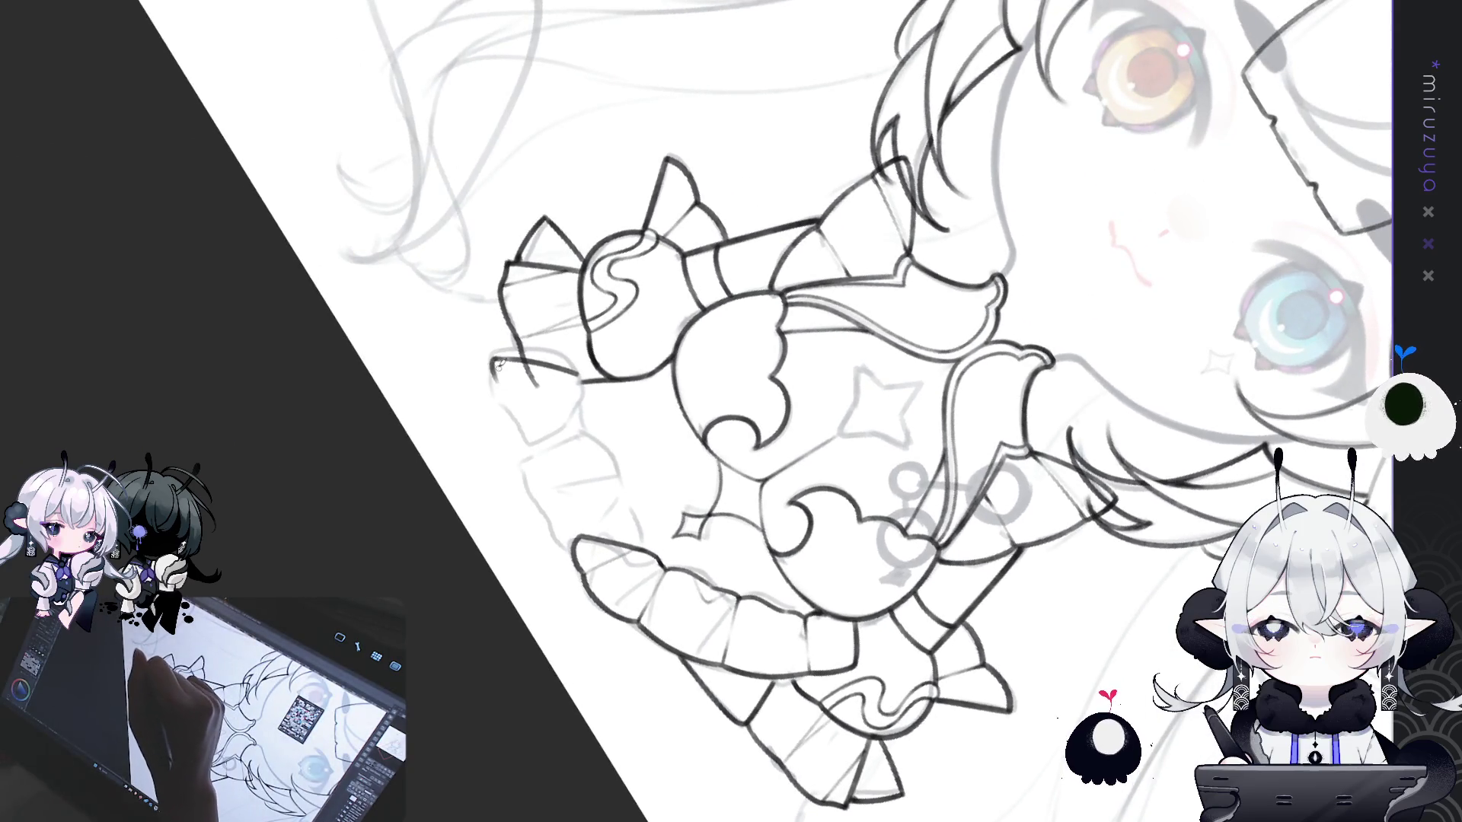
mouse_move(497, 382)
mouse_down()
mouse_move(564, 526)
mouse_move(688, 526)
mouse_move(610, 449)
mouse_up()
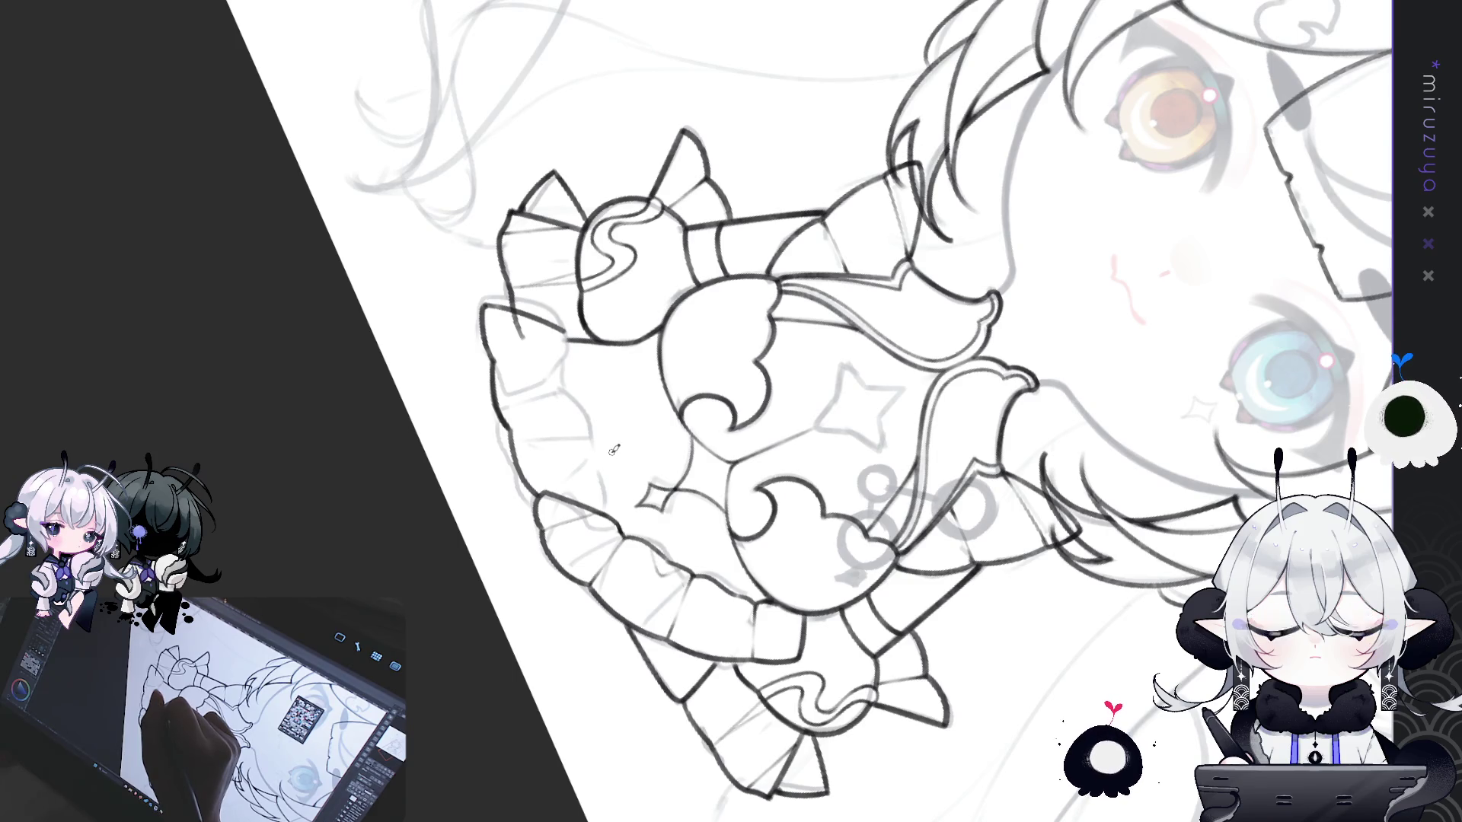
mouse_move(618, 461)
mouse_down()
mouse_move(607, 494)
mouse_move(576, 462)
mouse_move(607, 527)
mouse_move(634, 461)
mouse_move(566, 505)
mouse_up()
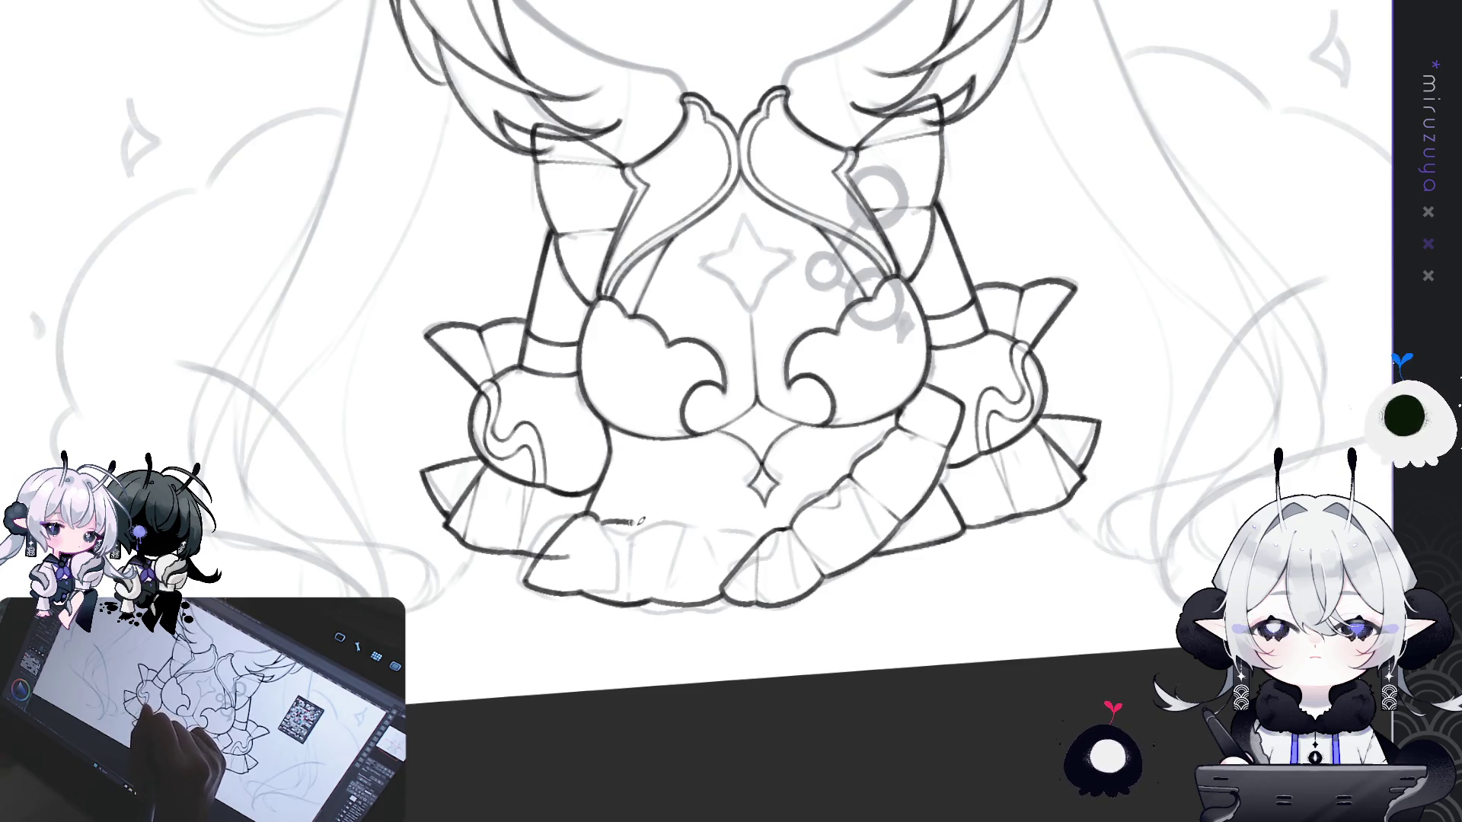
drag(609, 522, 651, 524)
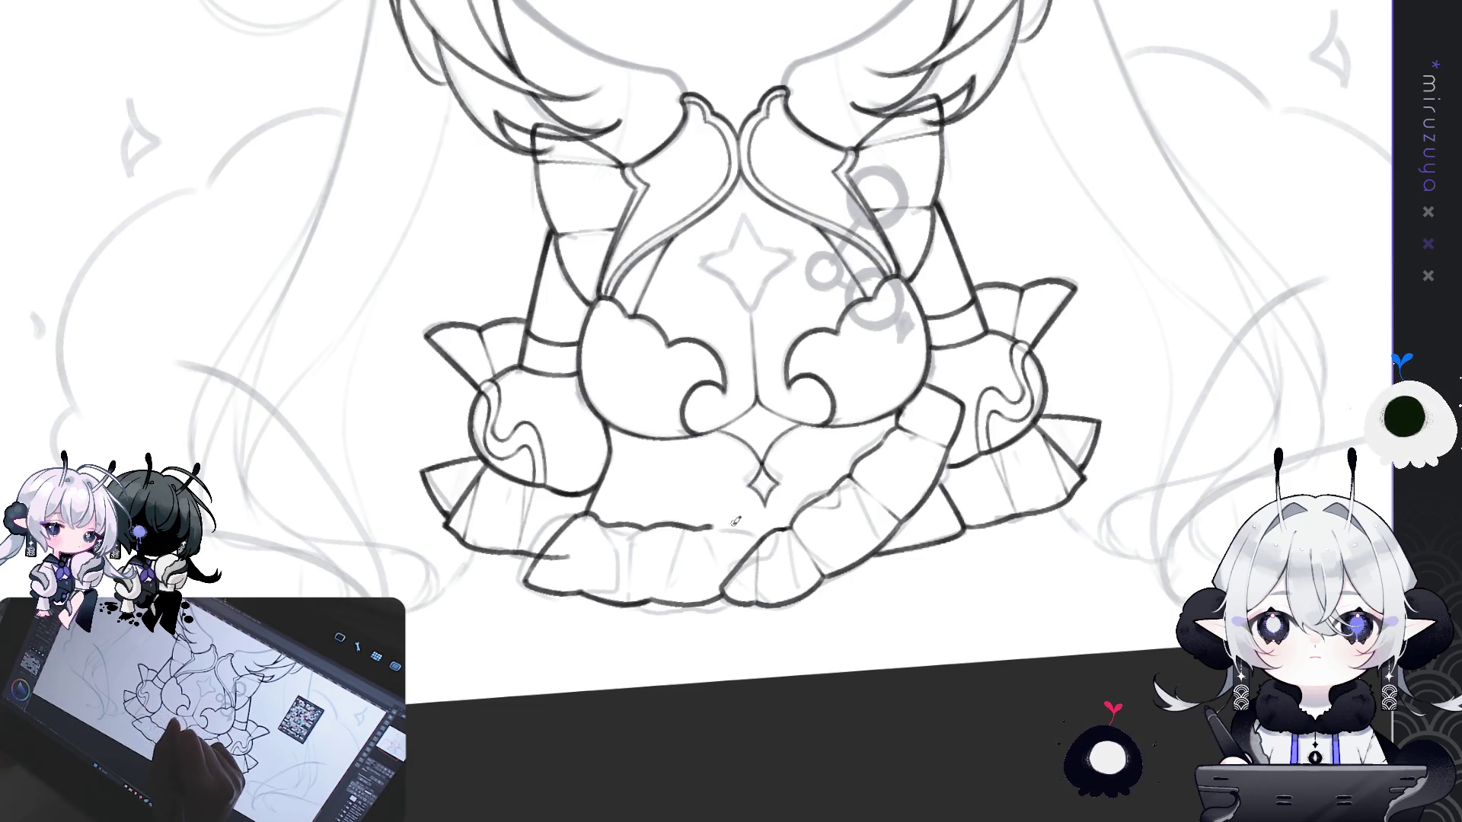
drag(726, 524, 767, 530)
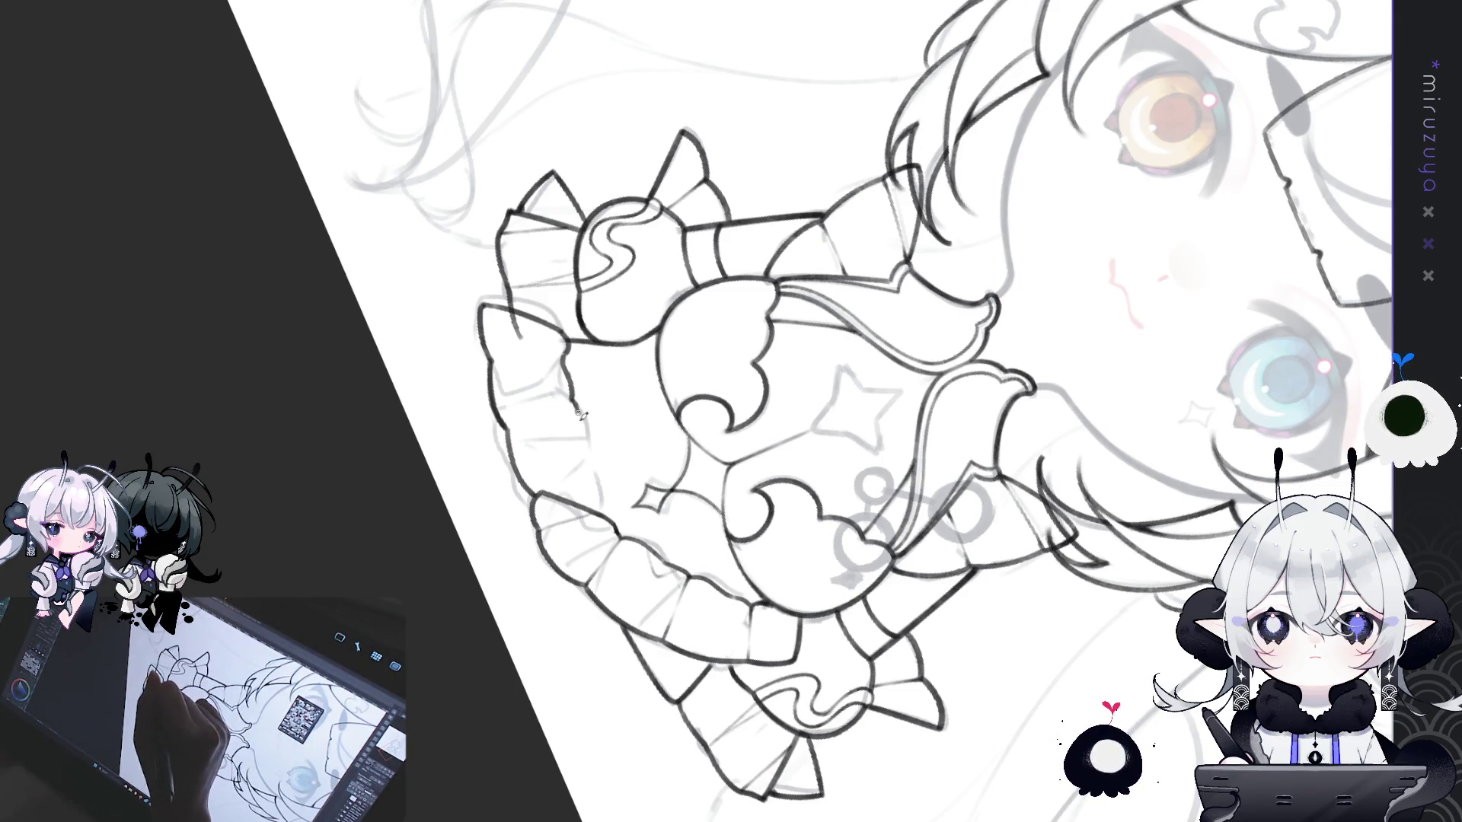
mouse_move(589, 443)
mouse_down()
mouse_move(609, 511)
mouse_move(932, 600)
mouse_move(864, 456)
mouse_up()
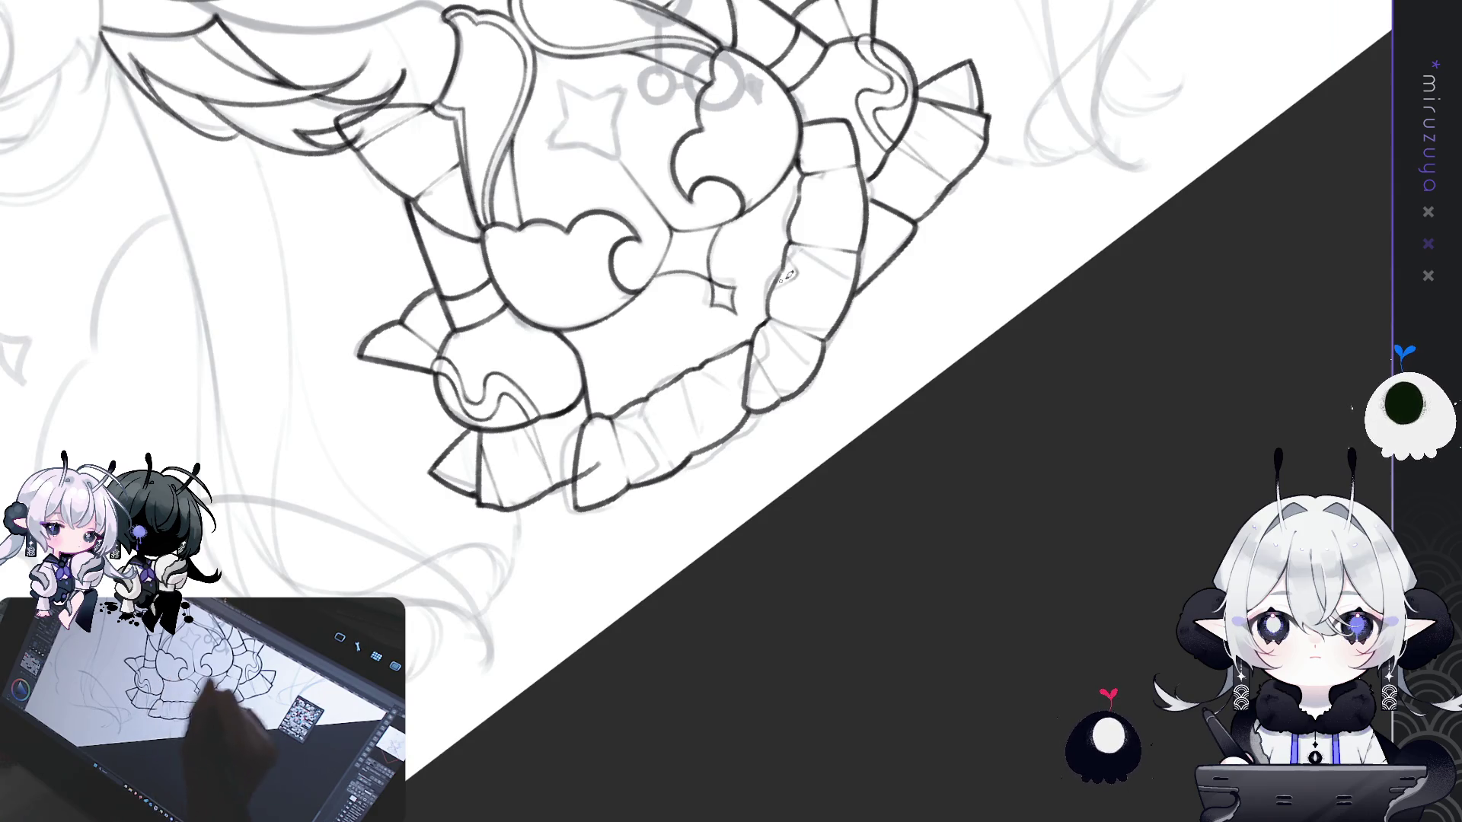
- Add a short fold line on the skirt frill and reset the canvas rotation upright
key(asciicircum)
key(asciicircum)
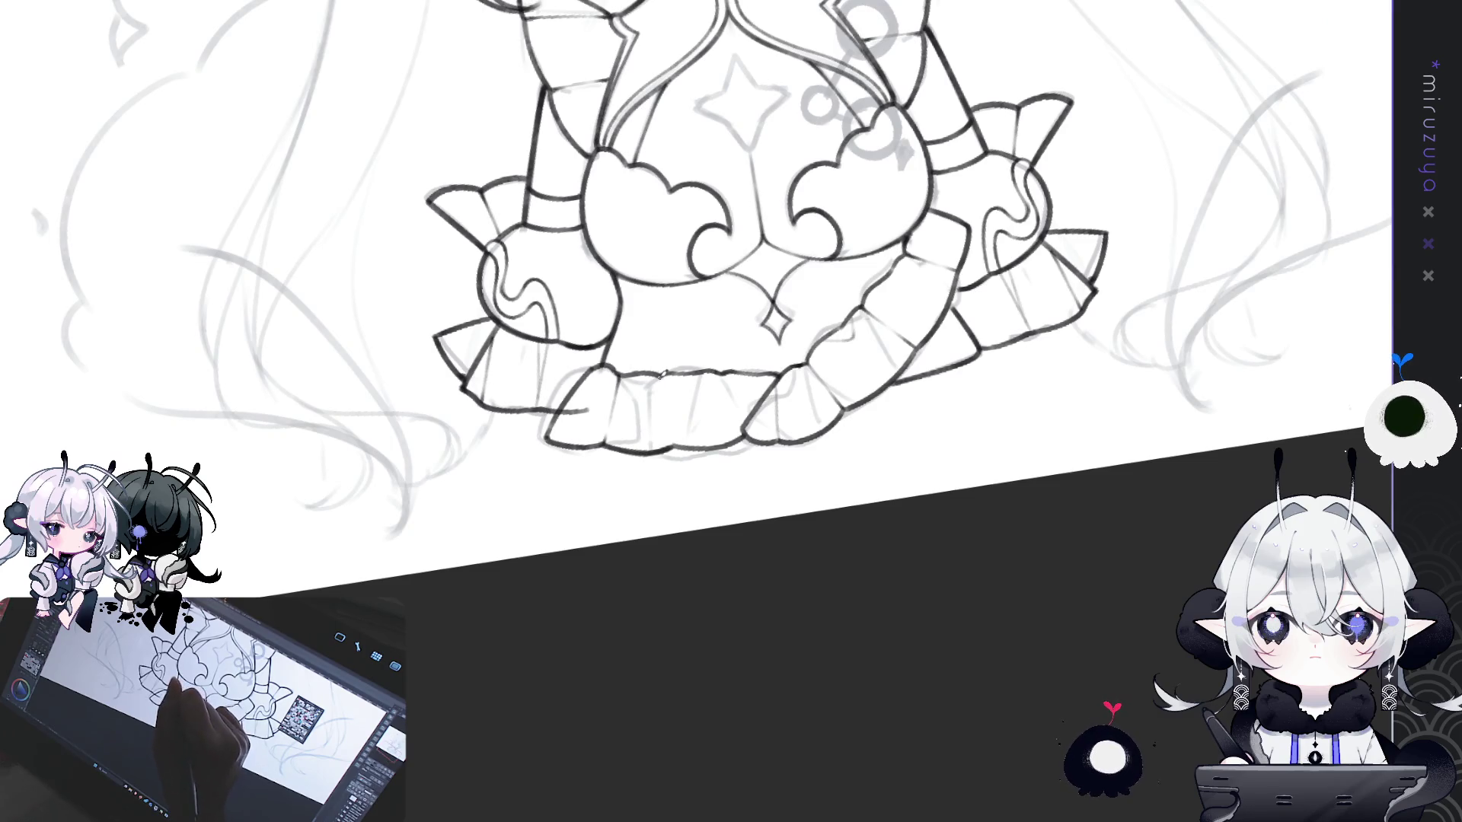
drag(661, 376, 669, 415)
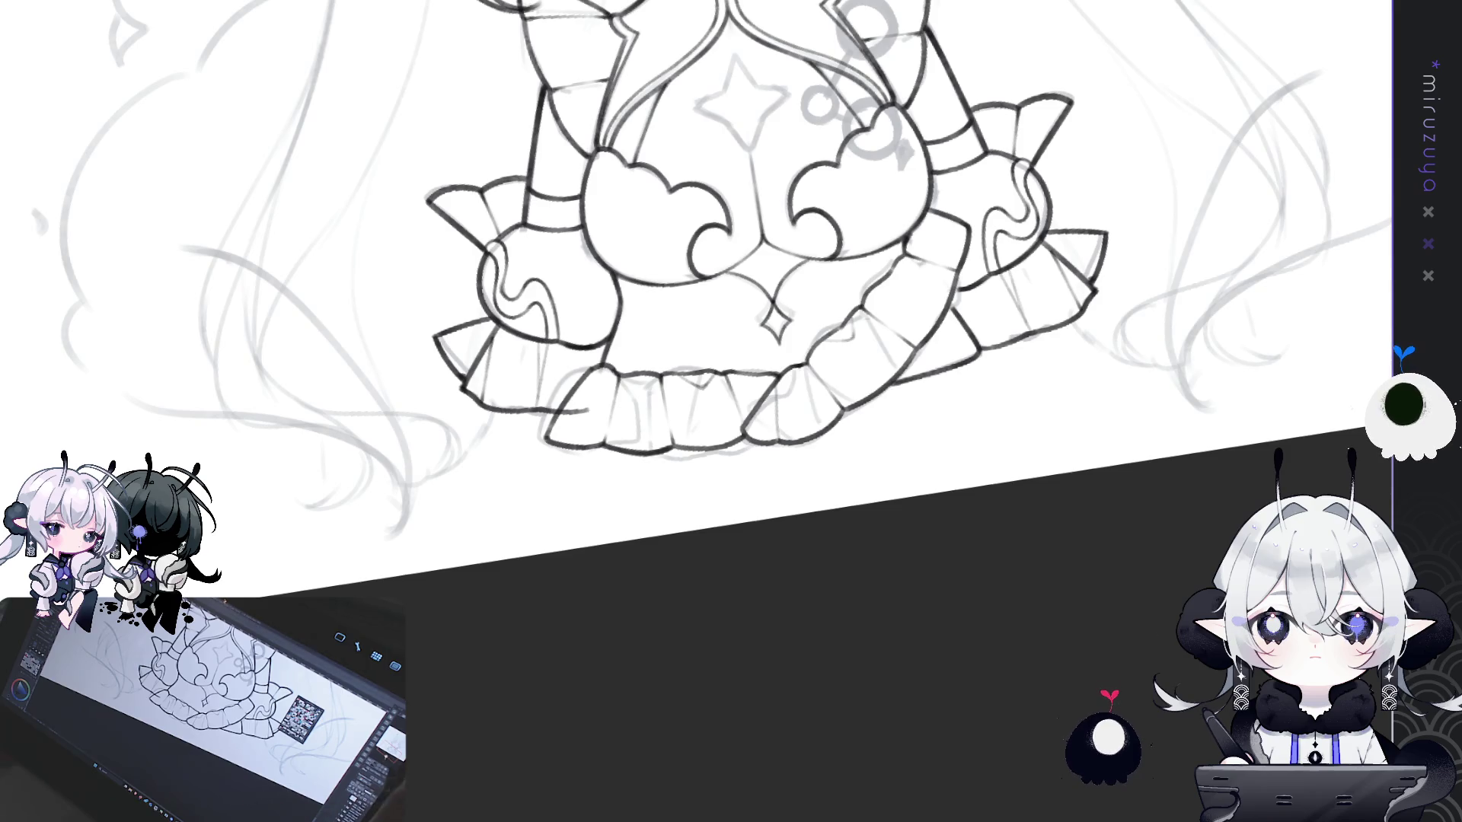
key(ctrl+alt+0)
scroll(1033, 605, up, 2)
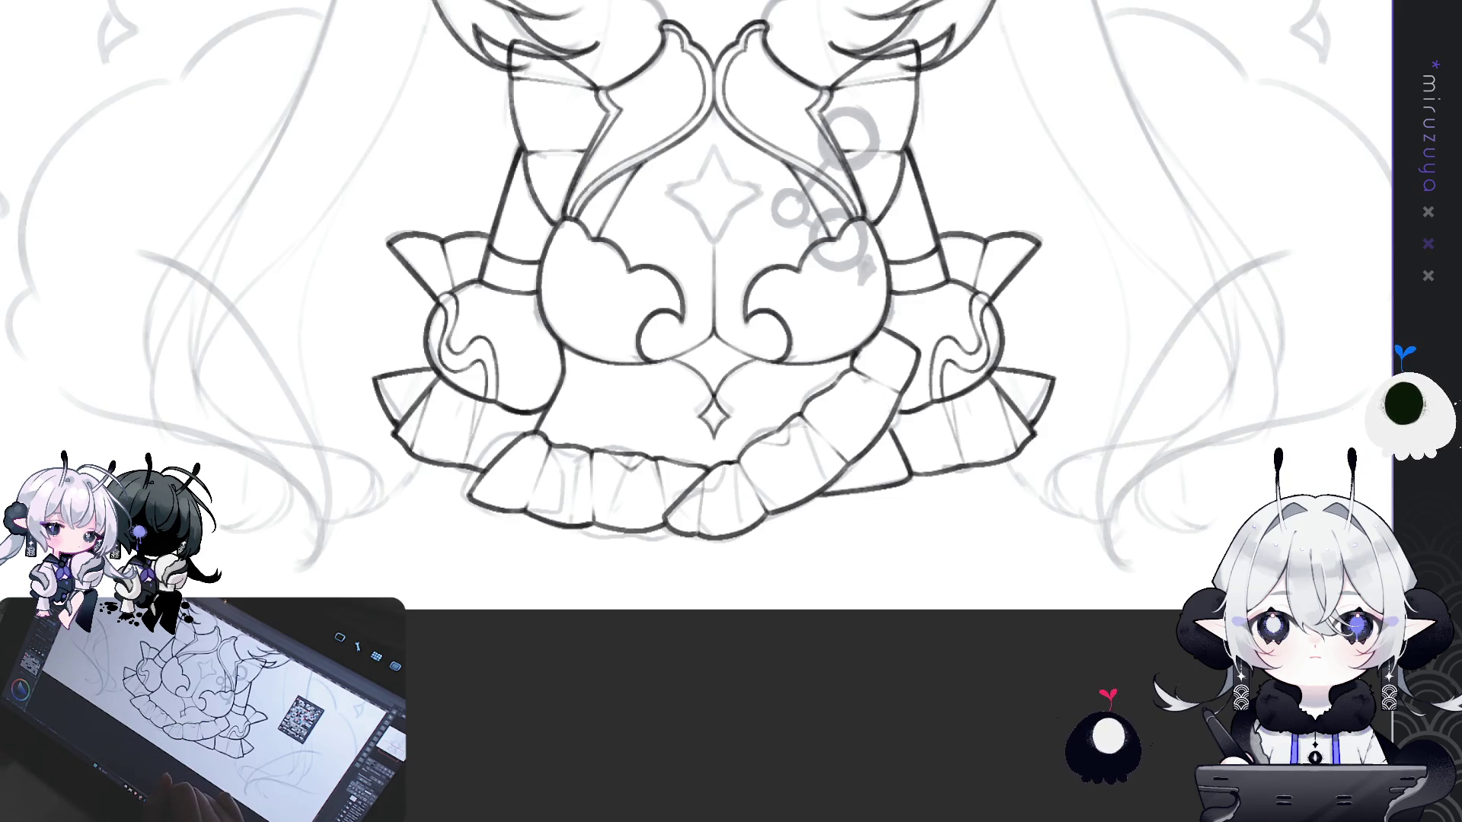
- Turn the dress upright in the view and zoom out to see the whole character
mouse_move(992, 447)
mouse_down()
mouse_move(931, 679)
mouse_move(1007, 555)
mouse_up()
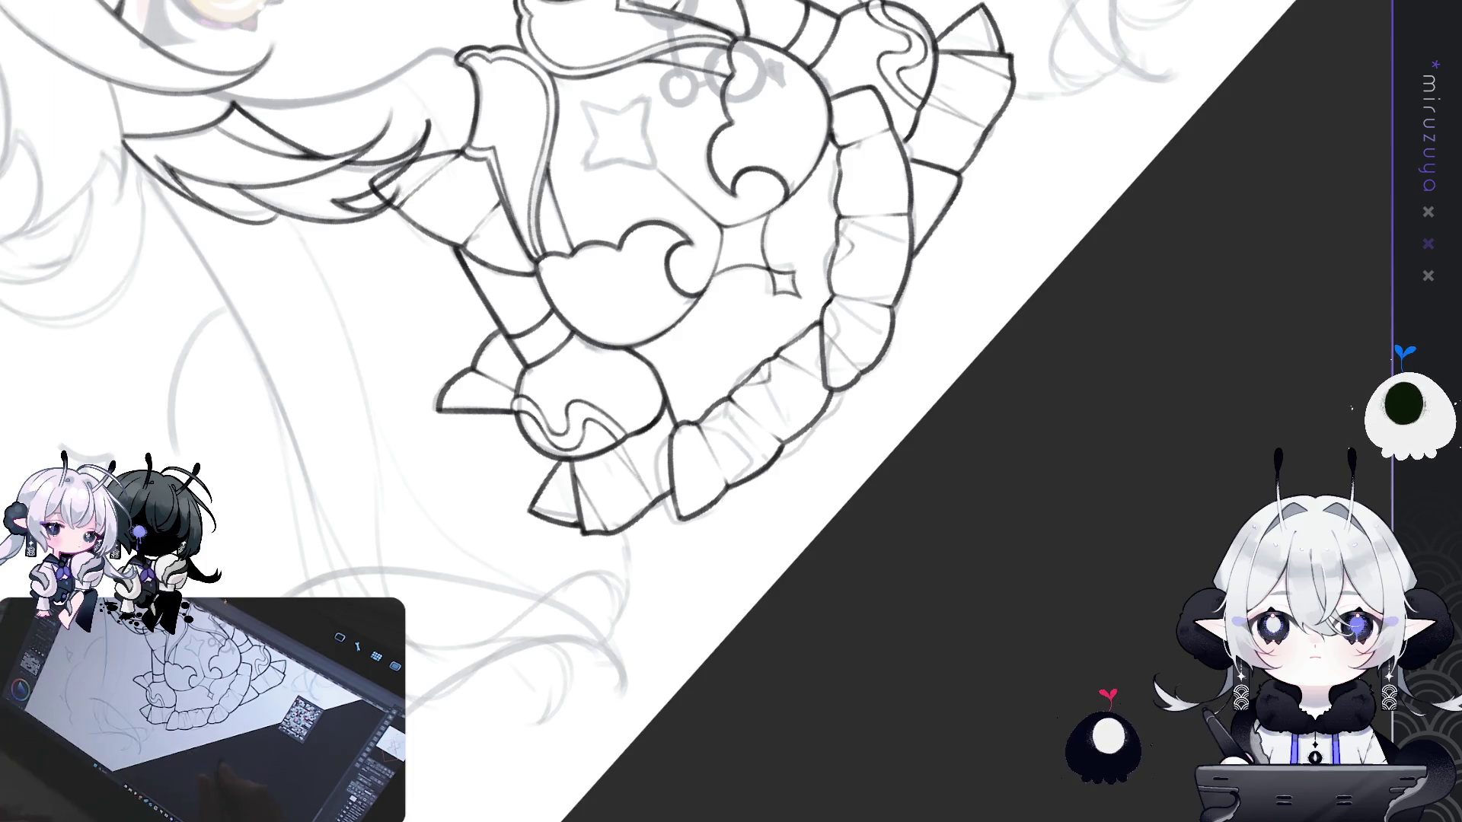
drag(1031, 535, 990, 190)
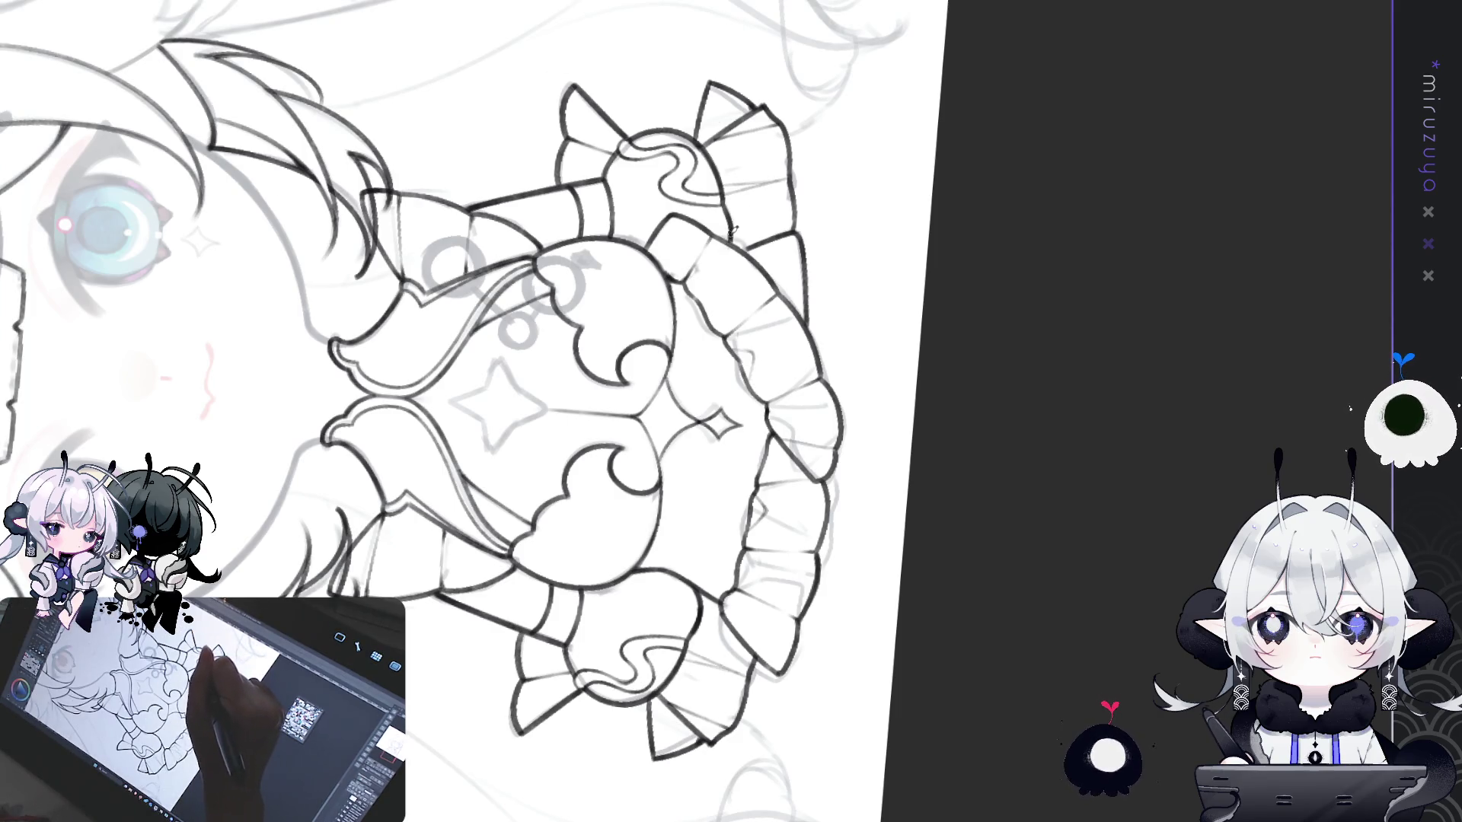
mouse_move(726, 239)
mouse_down()
mouse_move(1005, 515)
mouse_move(873, 490)
mouse_up()
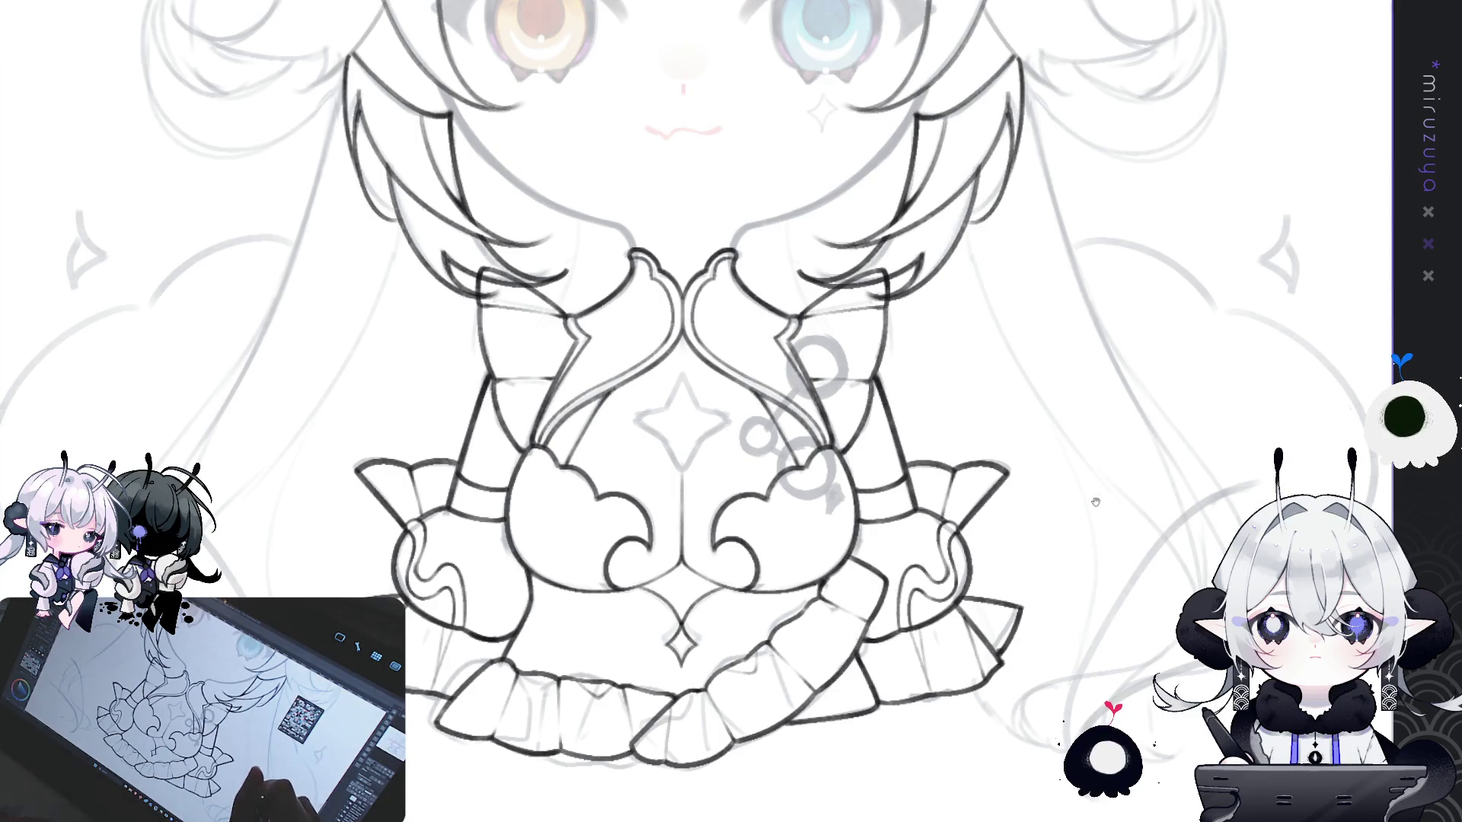
drag(1108, 517, 1067, 540)
key(ctrl+0)
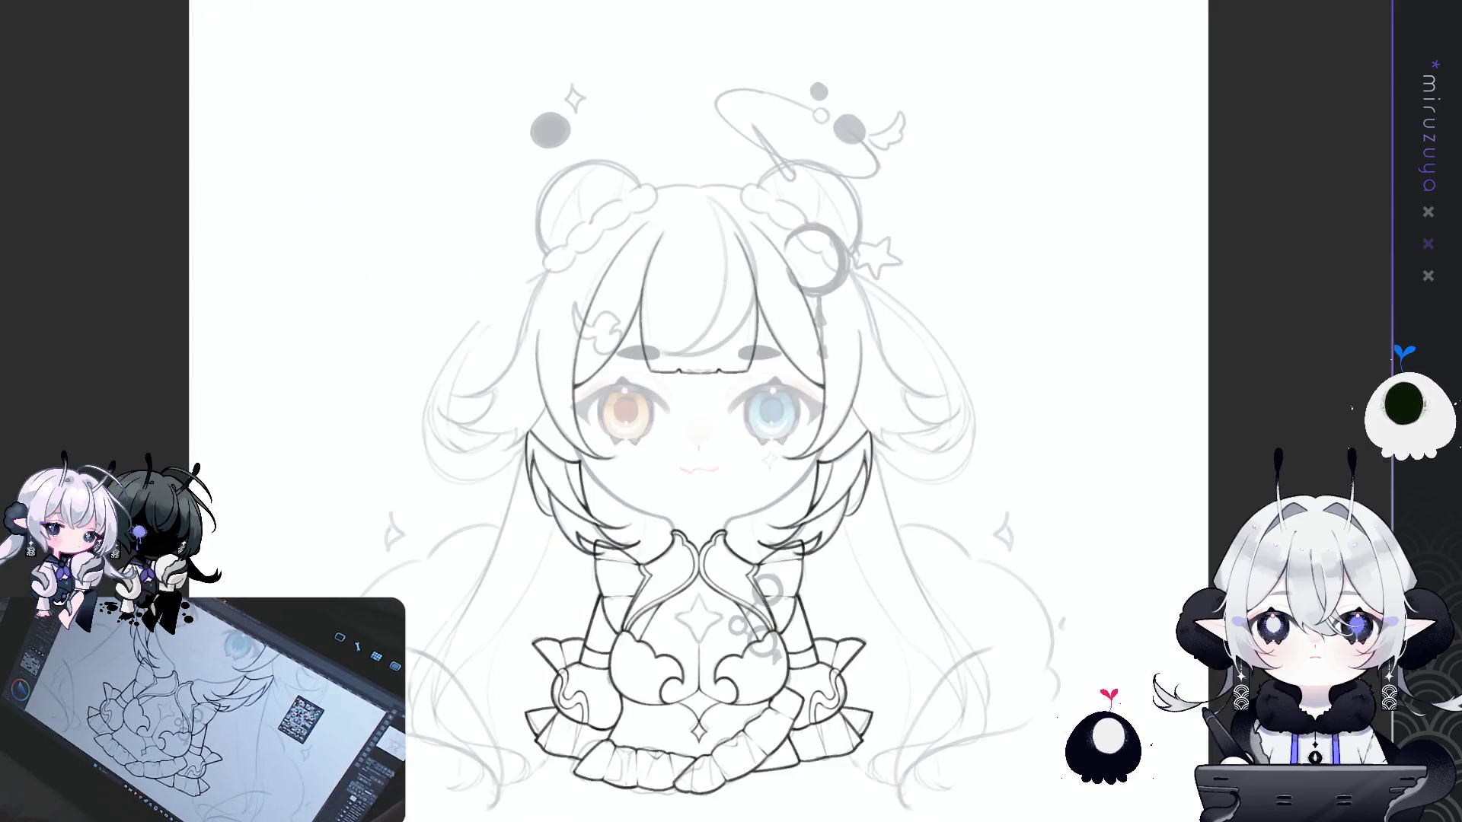
scroll(1040, 429, up, 3)
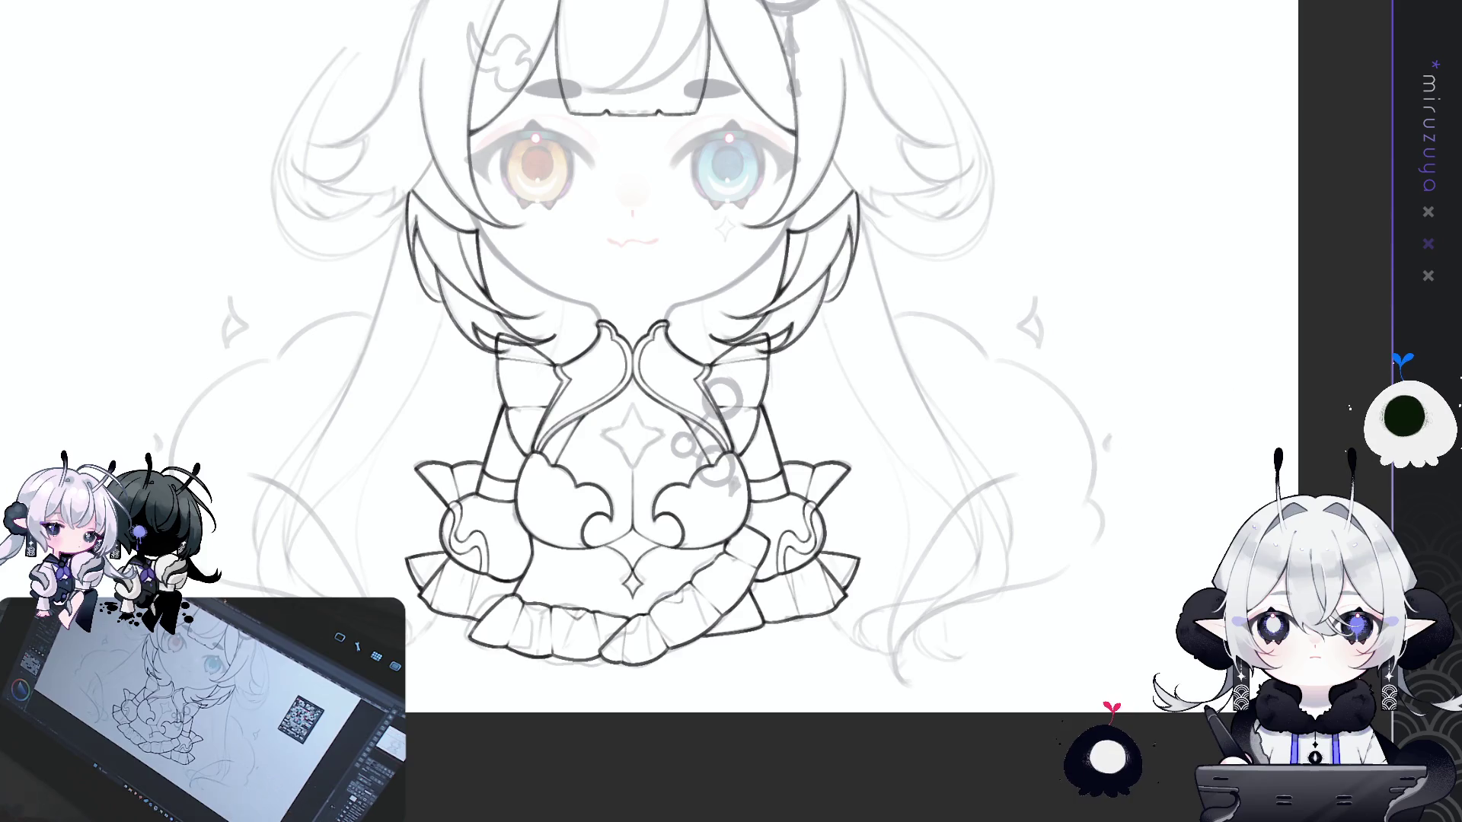
key(ctrl+z)
key(ctrl+y)
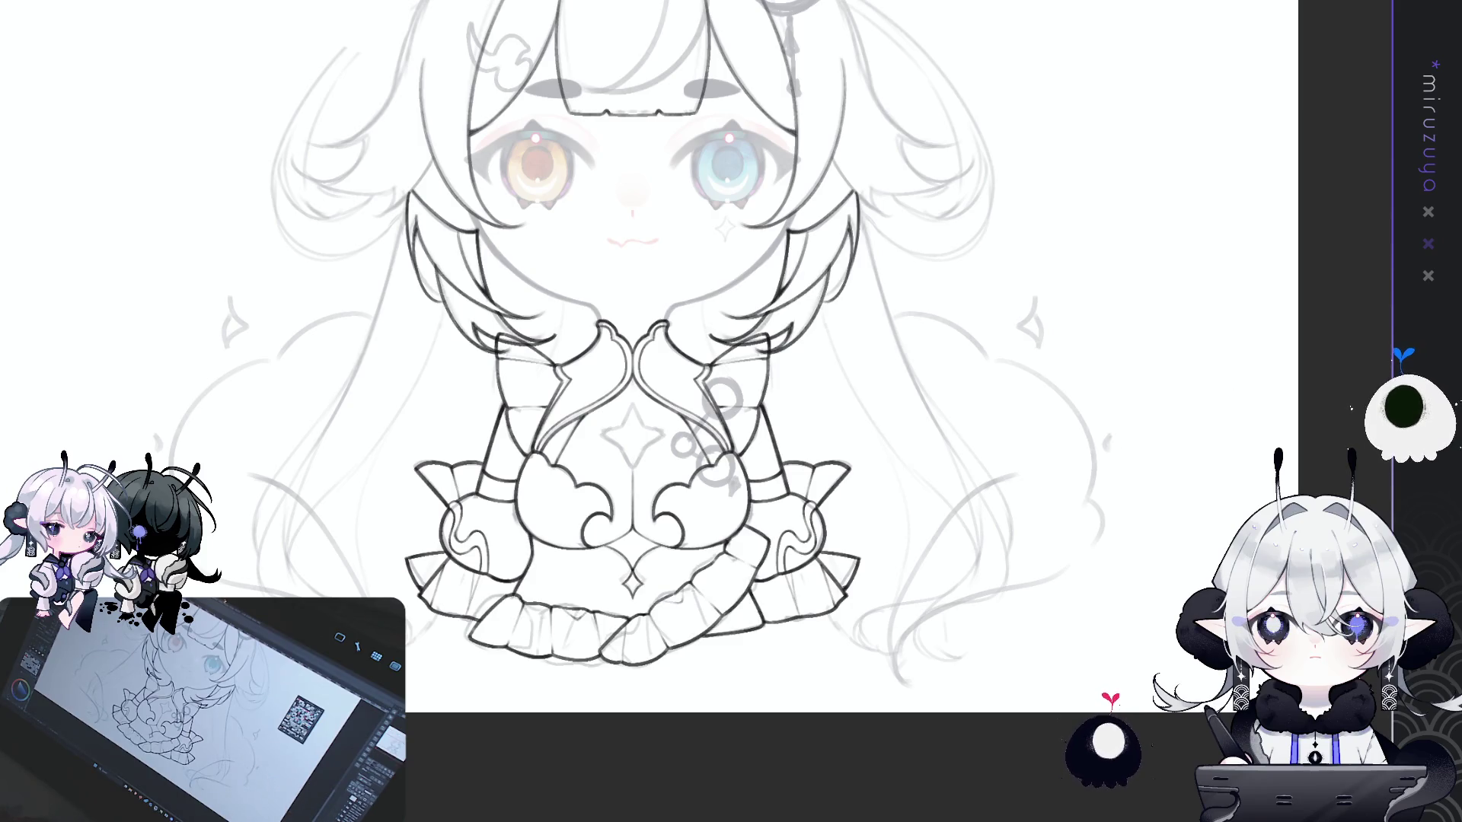
scroll(640, 411, up, 1)
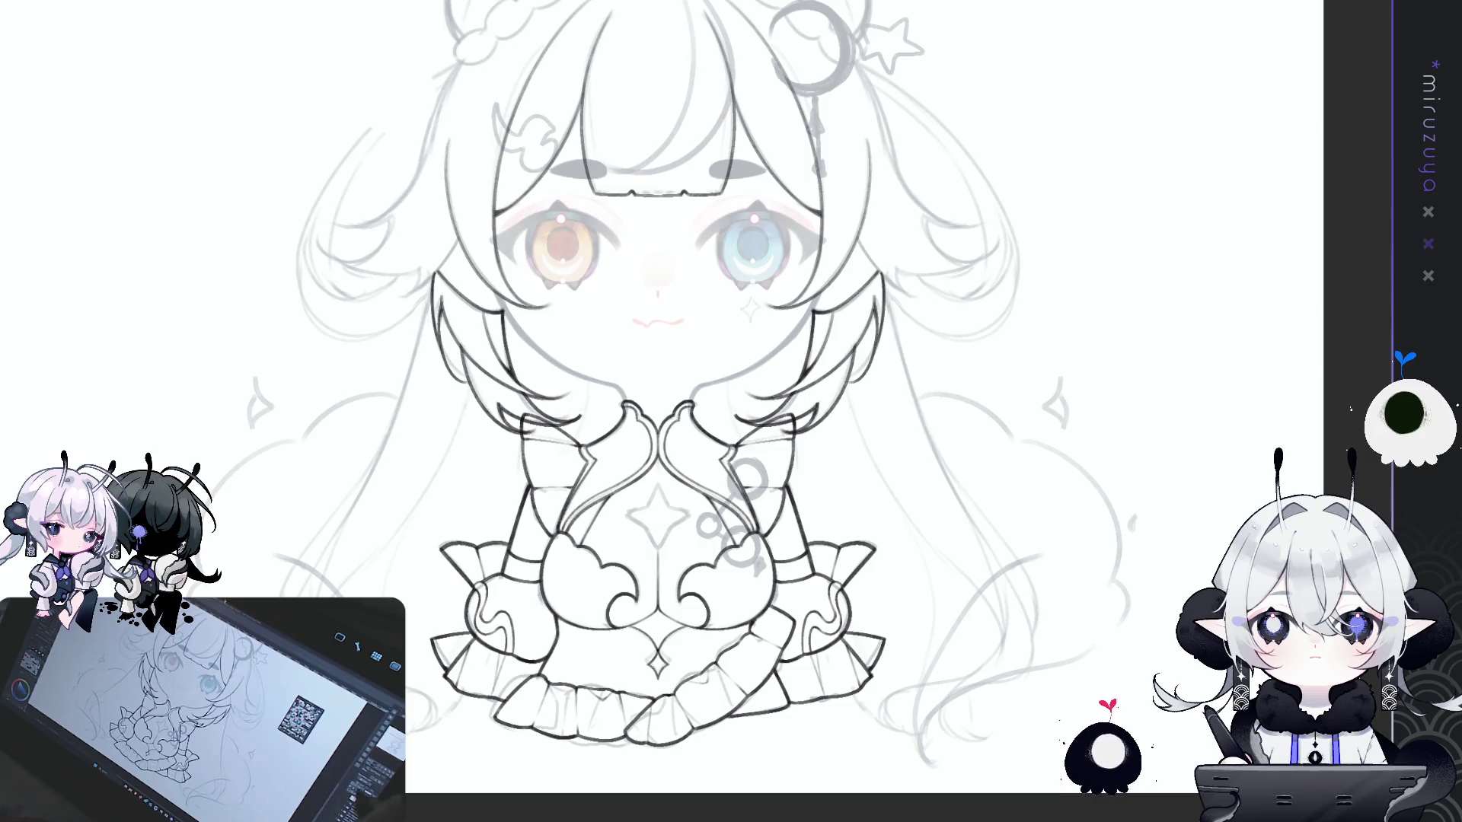
scroll(639, 411, up, 2)
drag(730, 411, 663, 150)
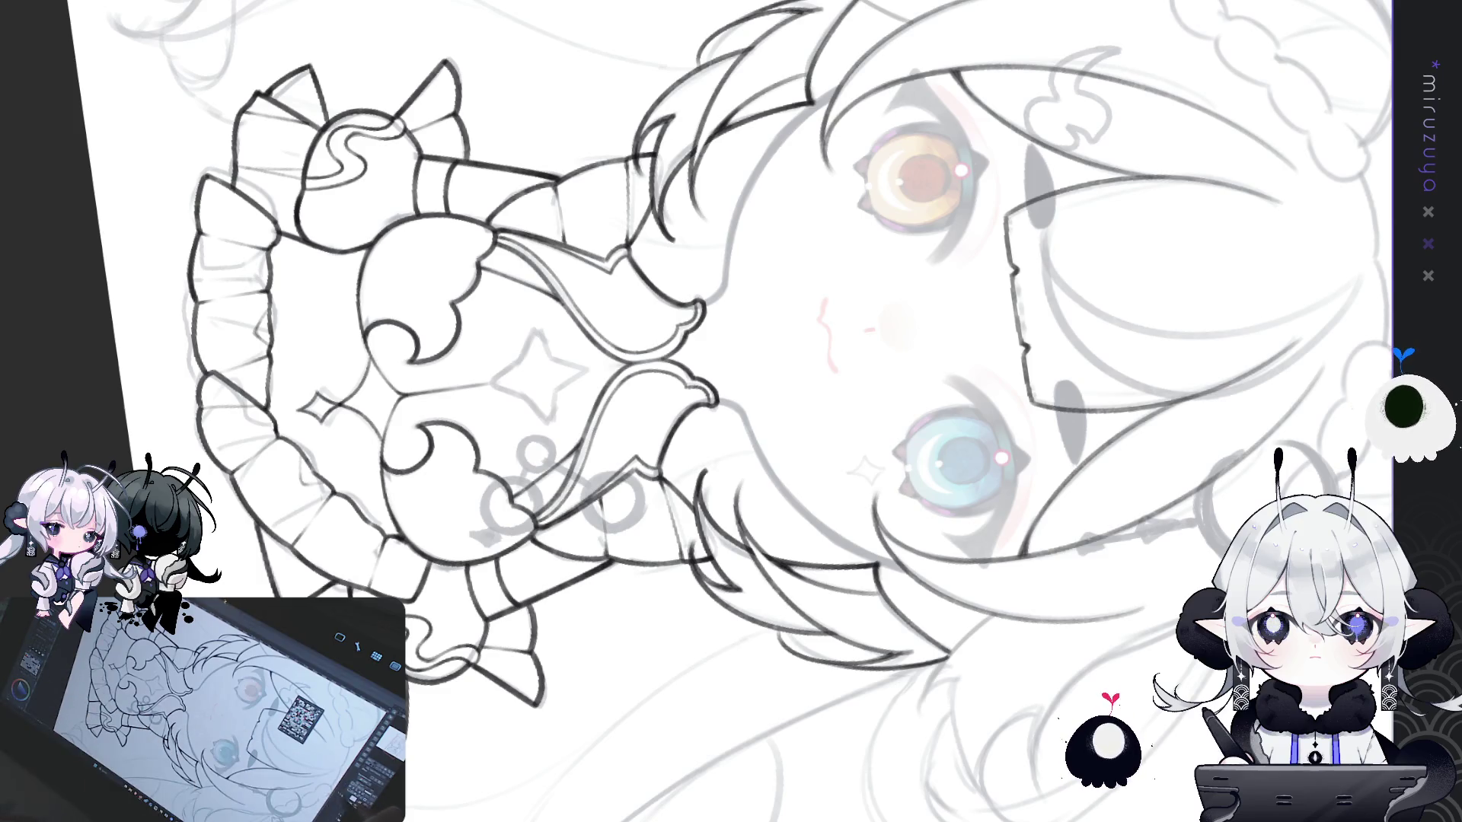
- Reset the canvas rotation and pan up so the chest and dress are in view
key(ctrl+@)
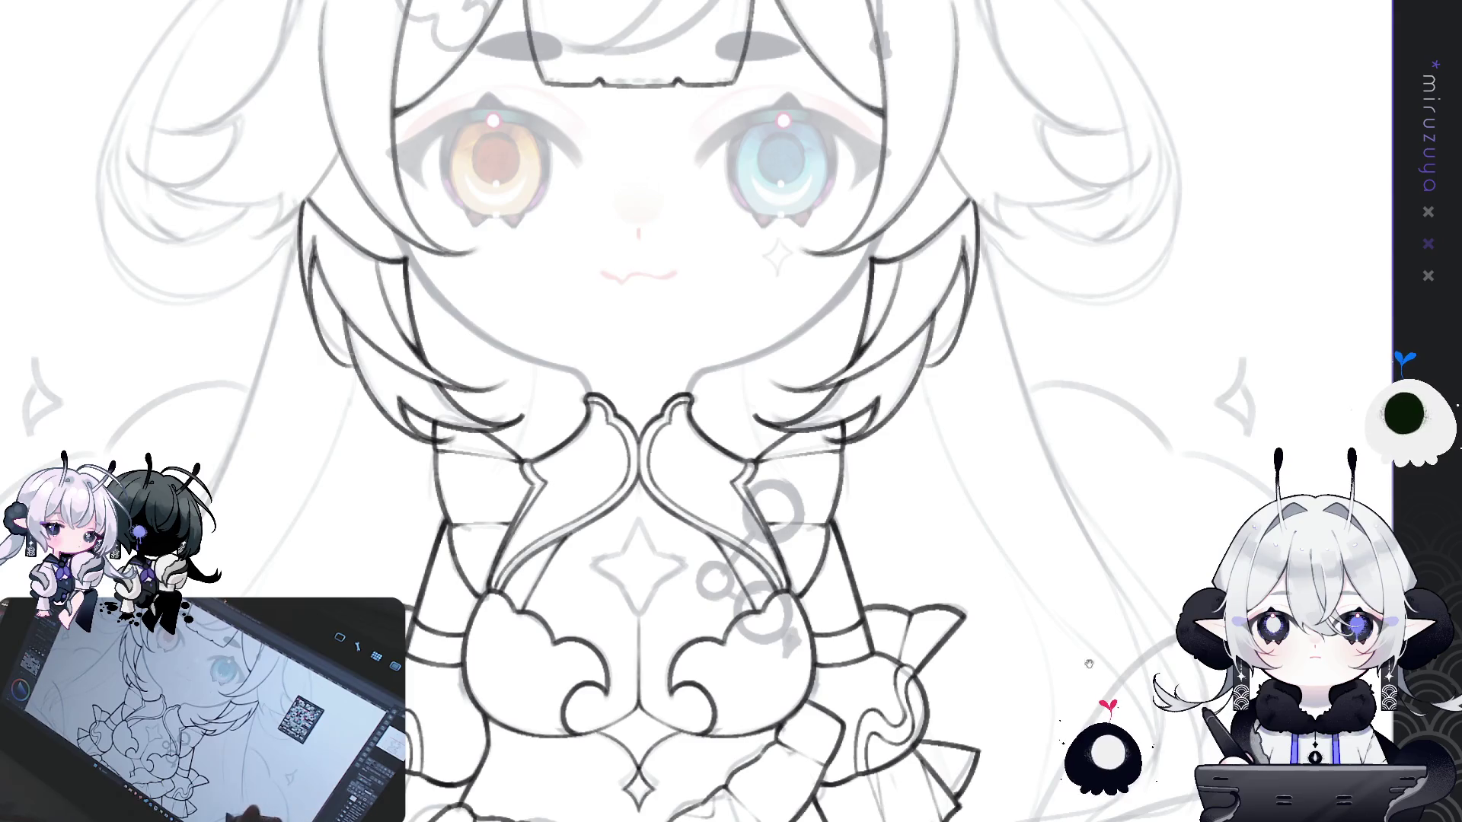
drag(1052, 672, 1053, 611)
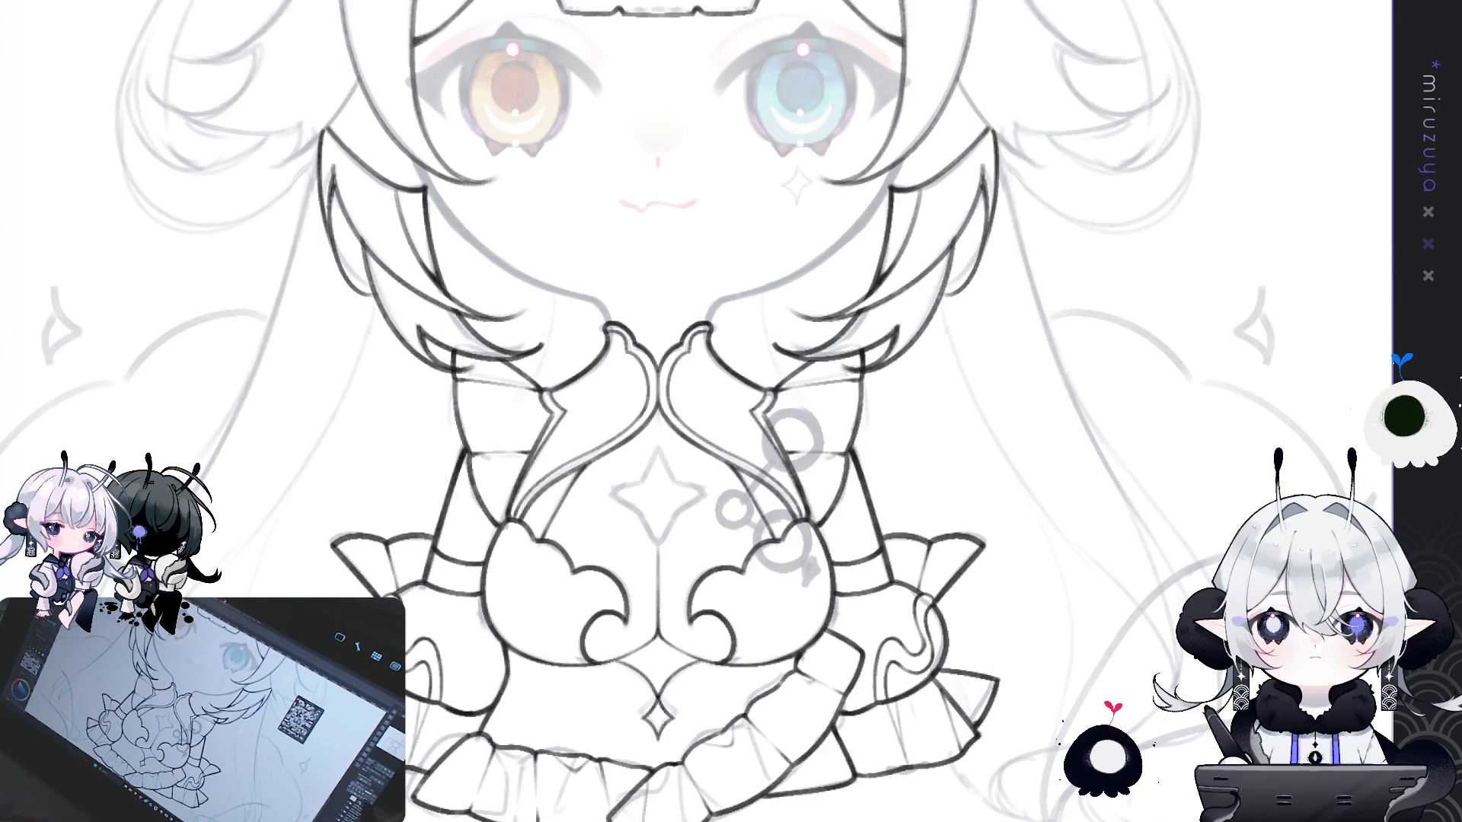
drag(1065, 663, 1091, 587)
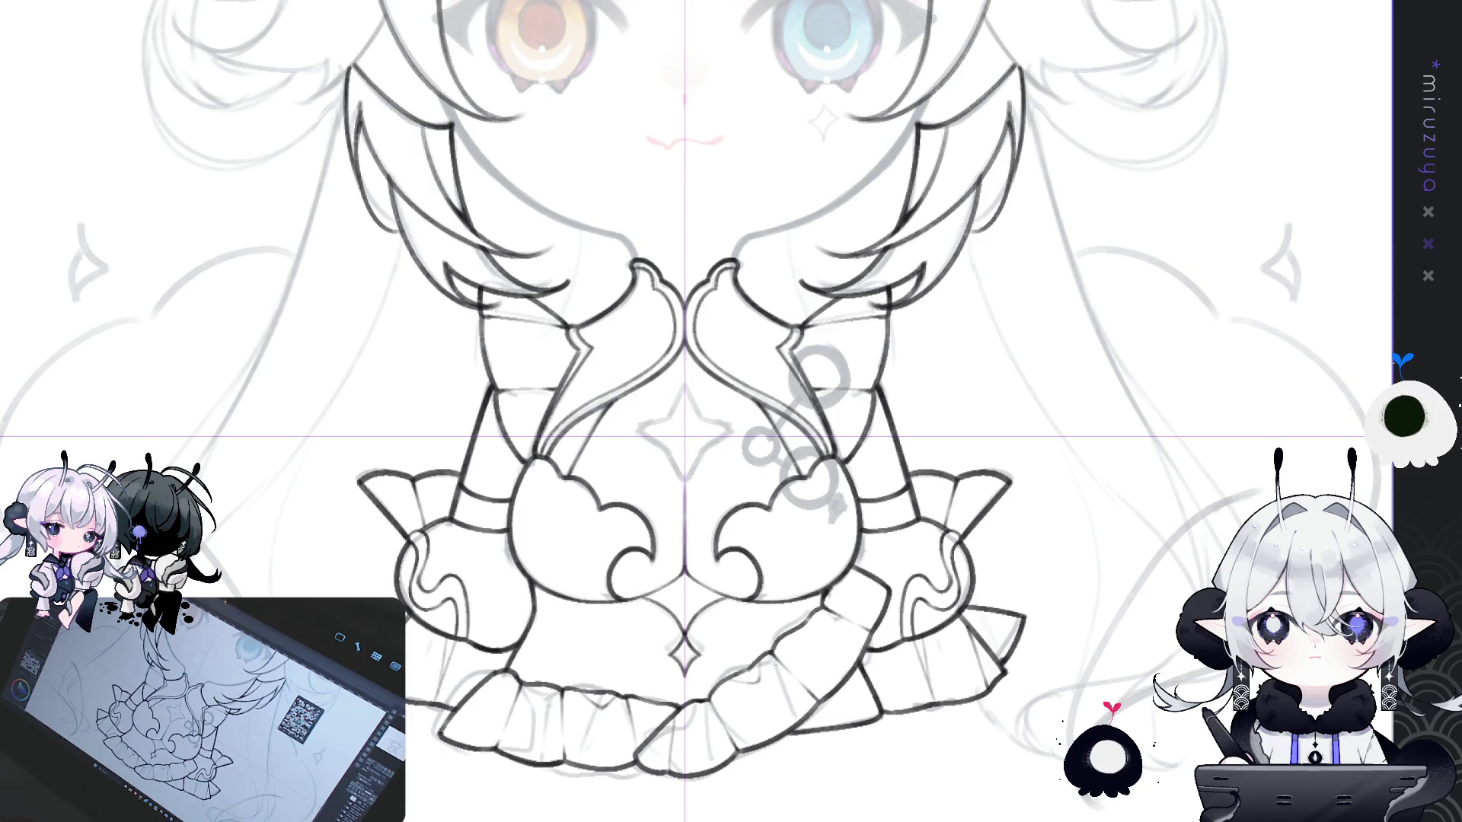
- Ink the mirrored four-pointed chest star, undoing the first attempt and redrawing it cleanly
scroll(750, 478, up, 1)
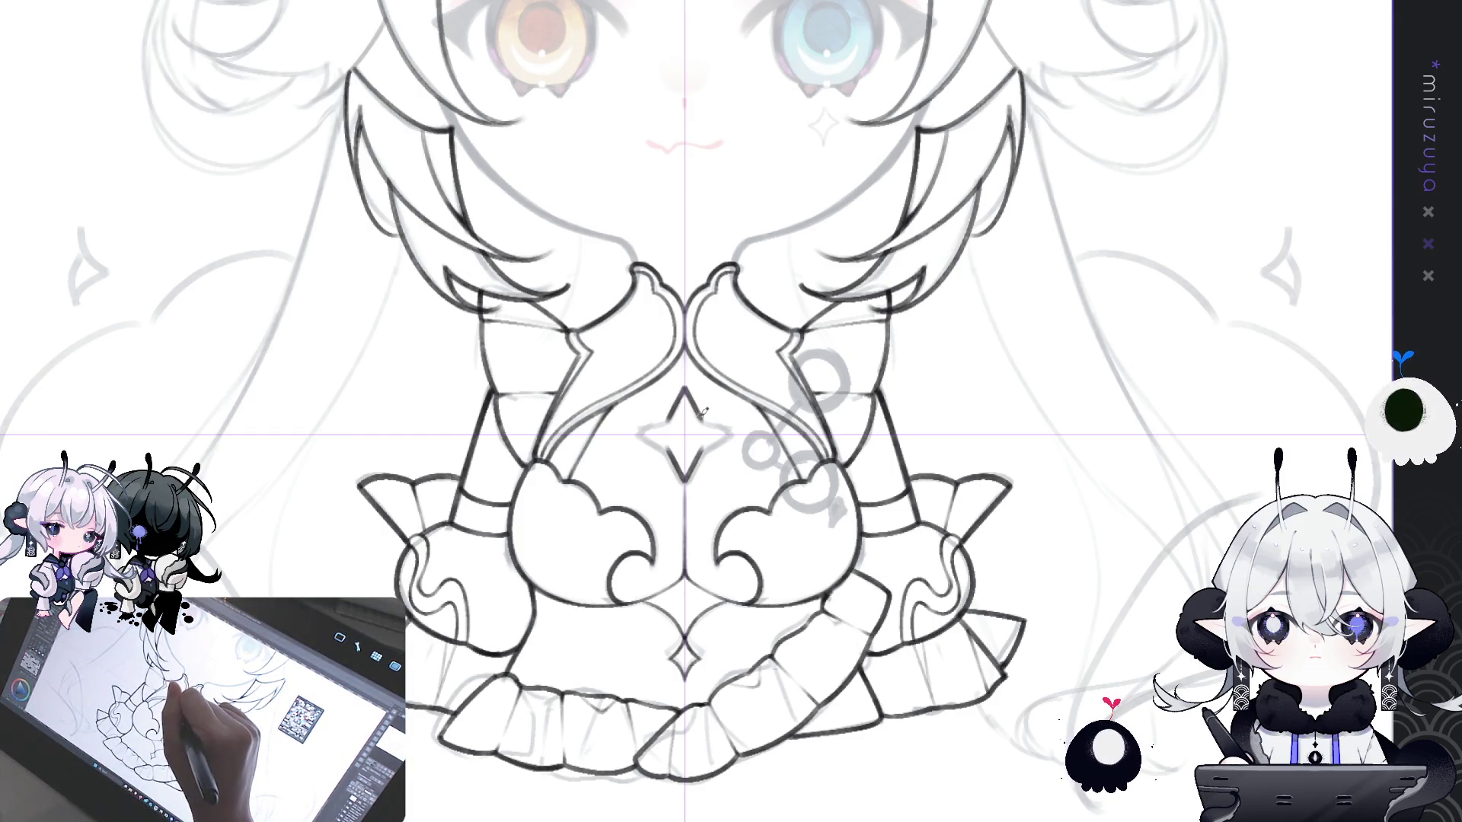
mouse_move(685, 392)
mouse_down()
mouse_move(727, 434)
mouse_move(687, 478)
mouse_up()
drag(685, 390, 698, 406)
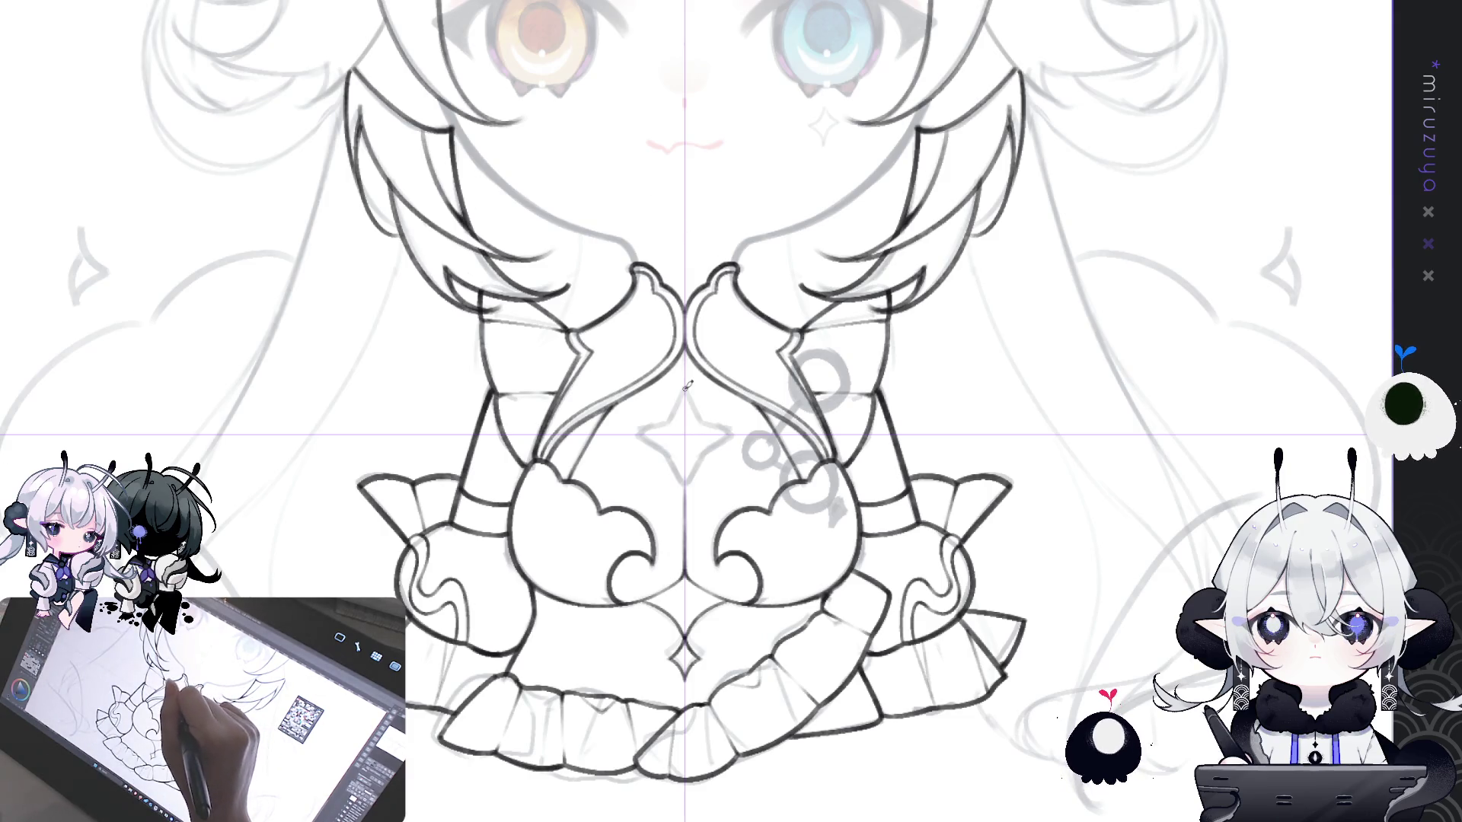
key(ctrl+z)
drag(685, 391, 727, 434)
drag(727, 435, 686, 478)
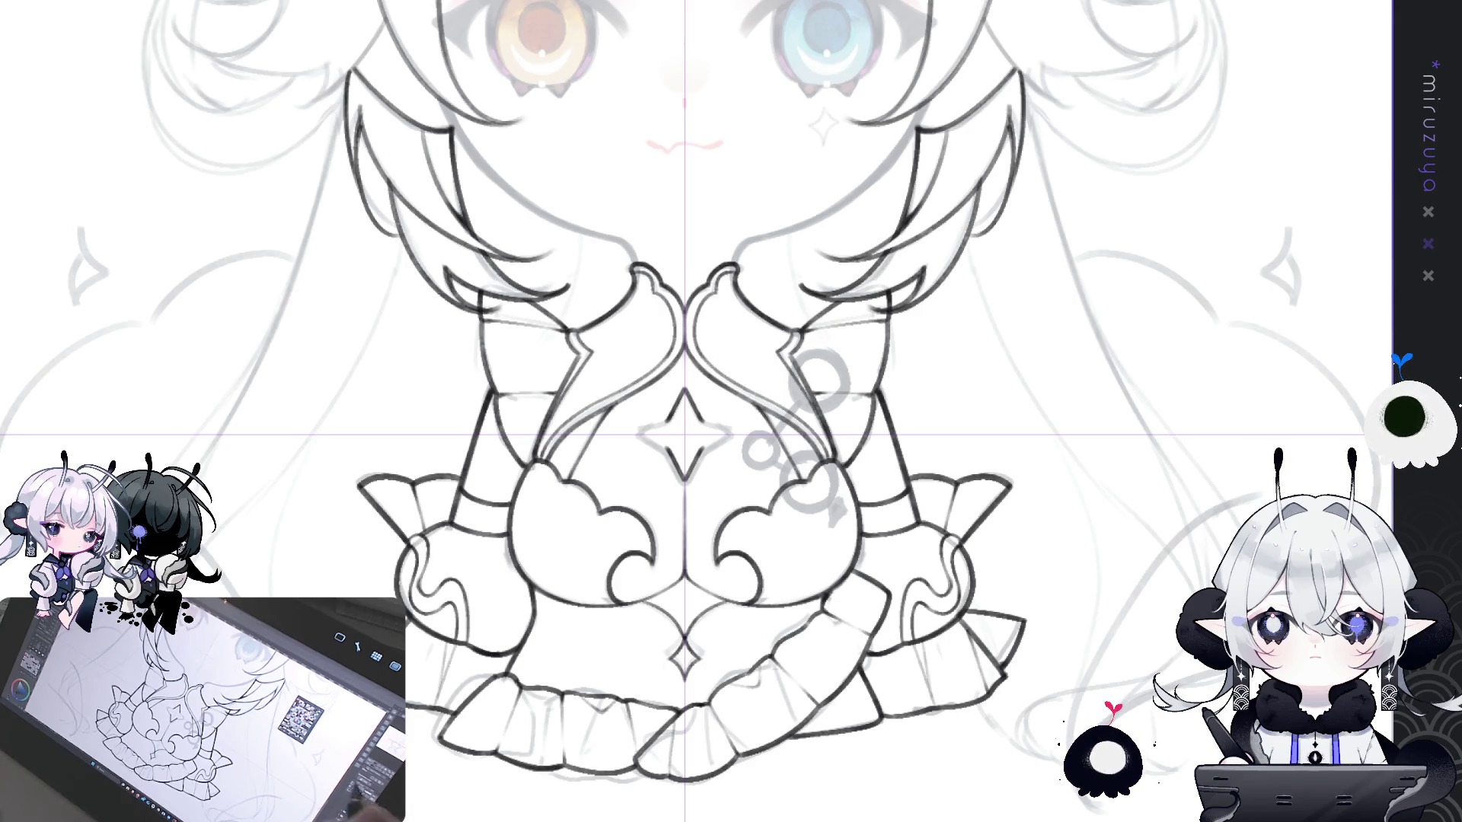
drag(578, 533, 681, 435)
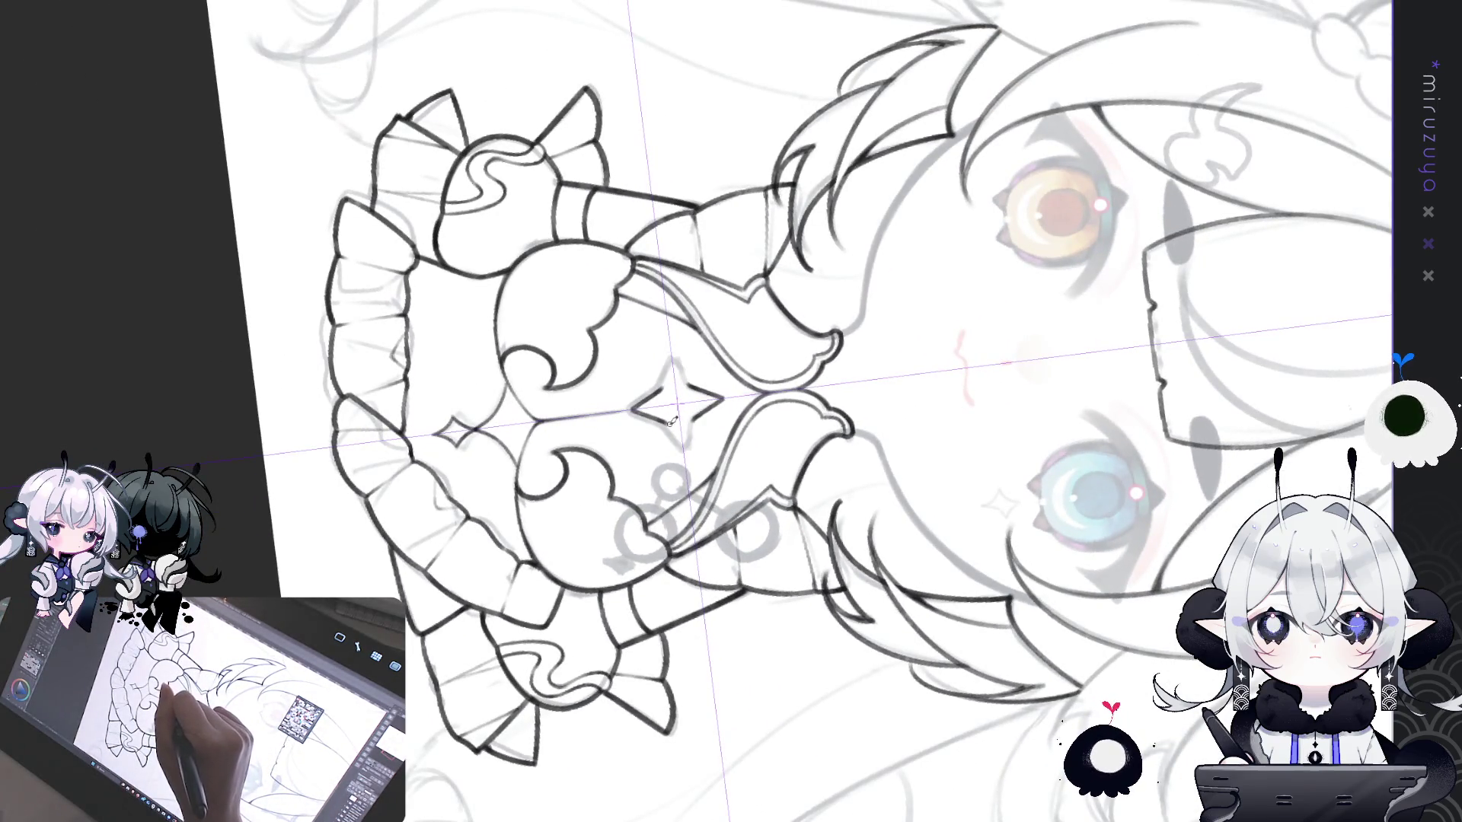
- Ink the chest star in bold strokes, restore the upright view, and hide the purple guide lines
drag(674, 364, 668, 417)
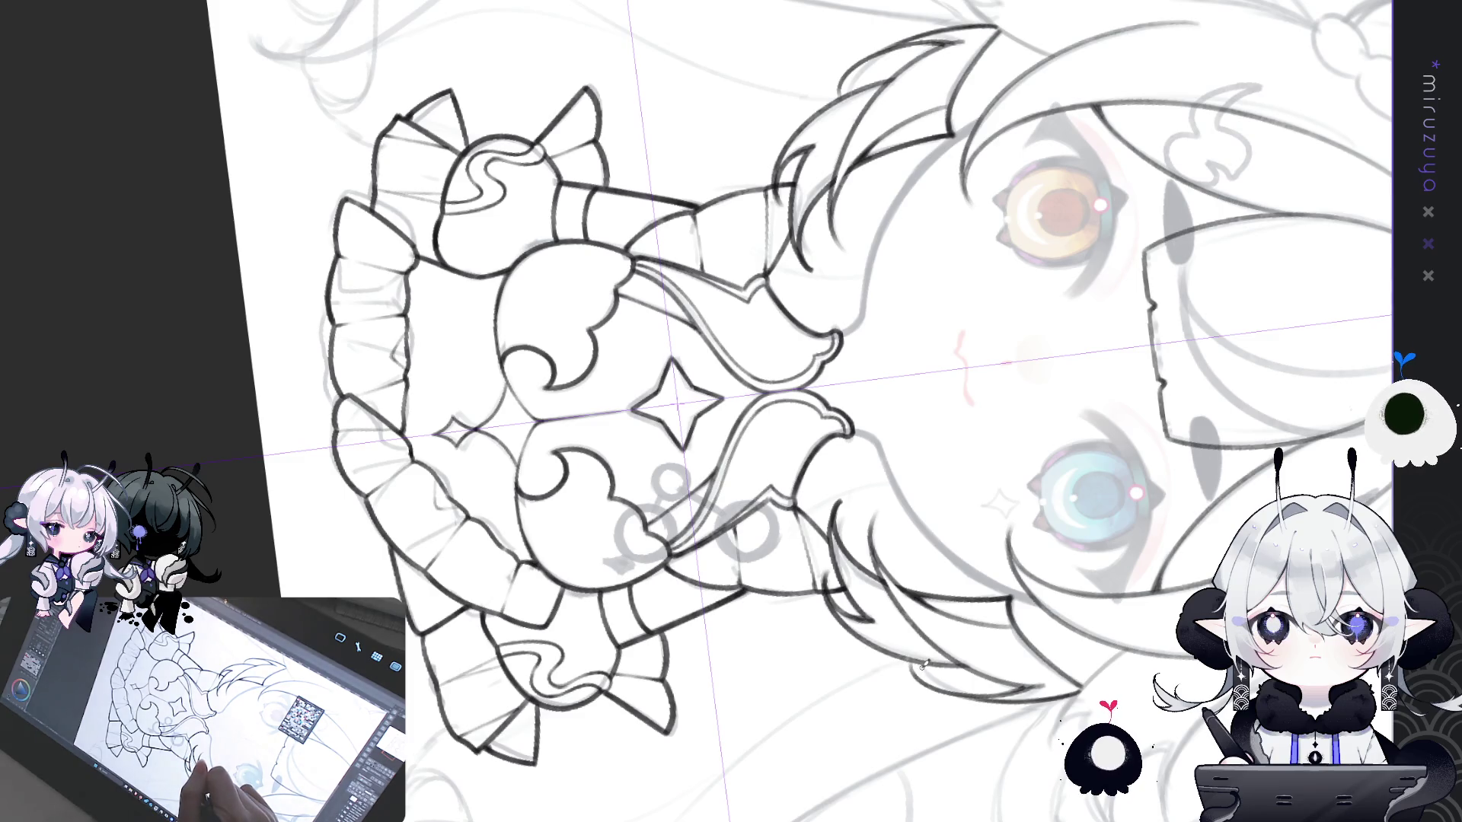
key(ctrl+@)
scroll(833, 761, up, 3)
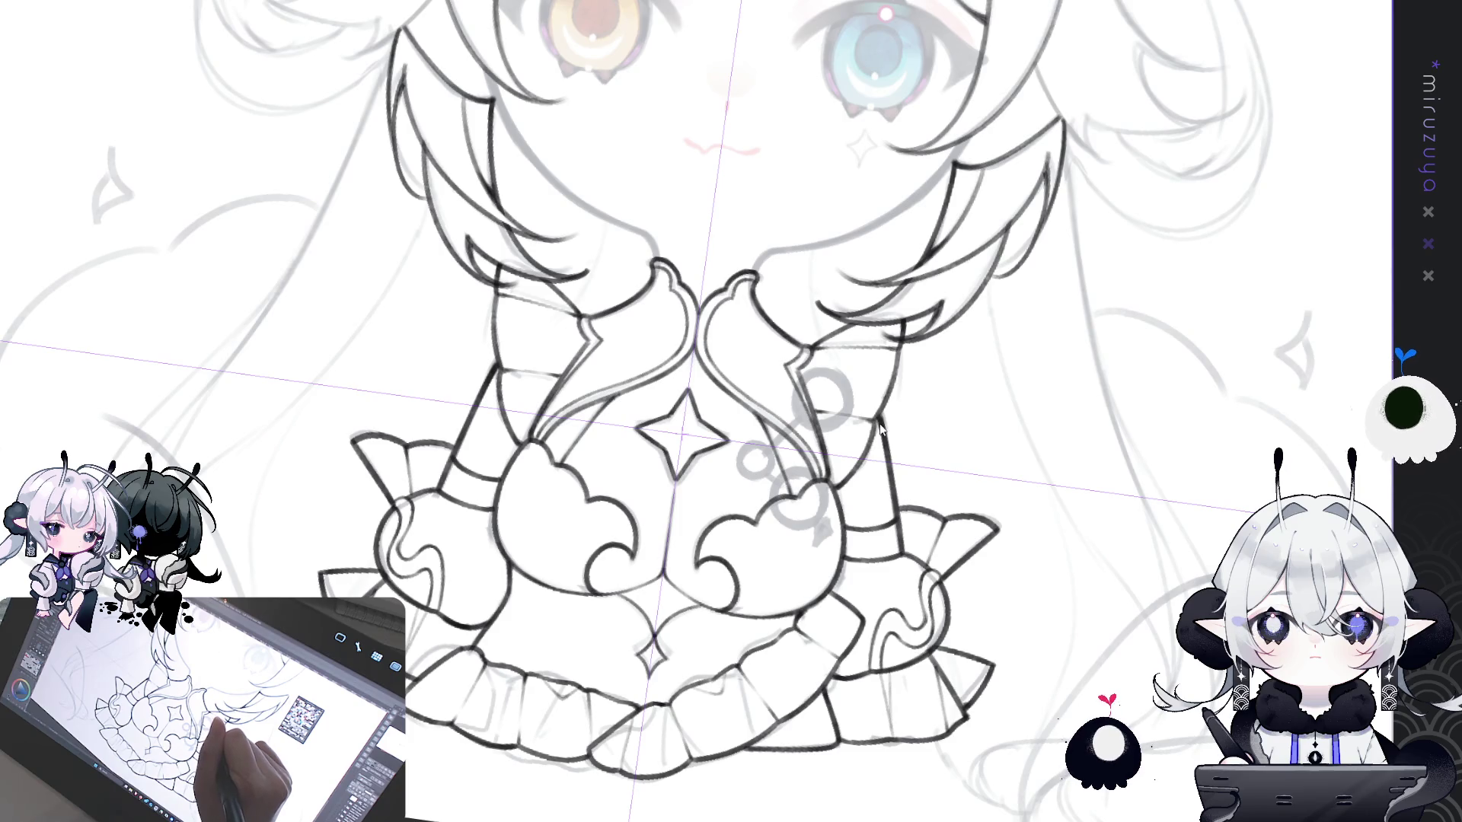
scroll(868, 430, down, 1)
mouse_move(868, 431)
mouse_down()
mouse_move(765, 387)
mouse_move(790, 437)
mouse_up()
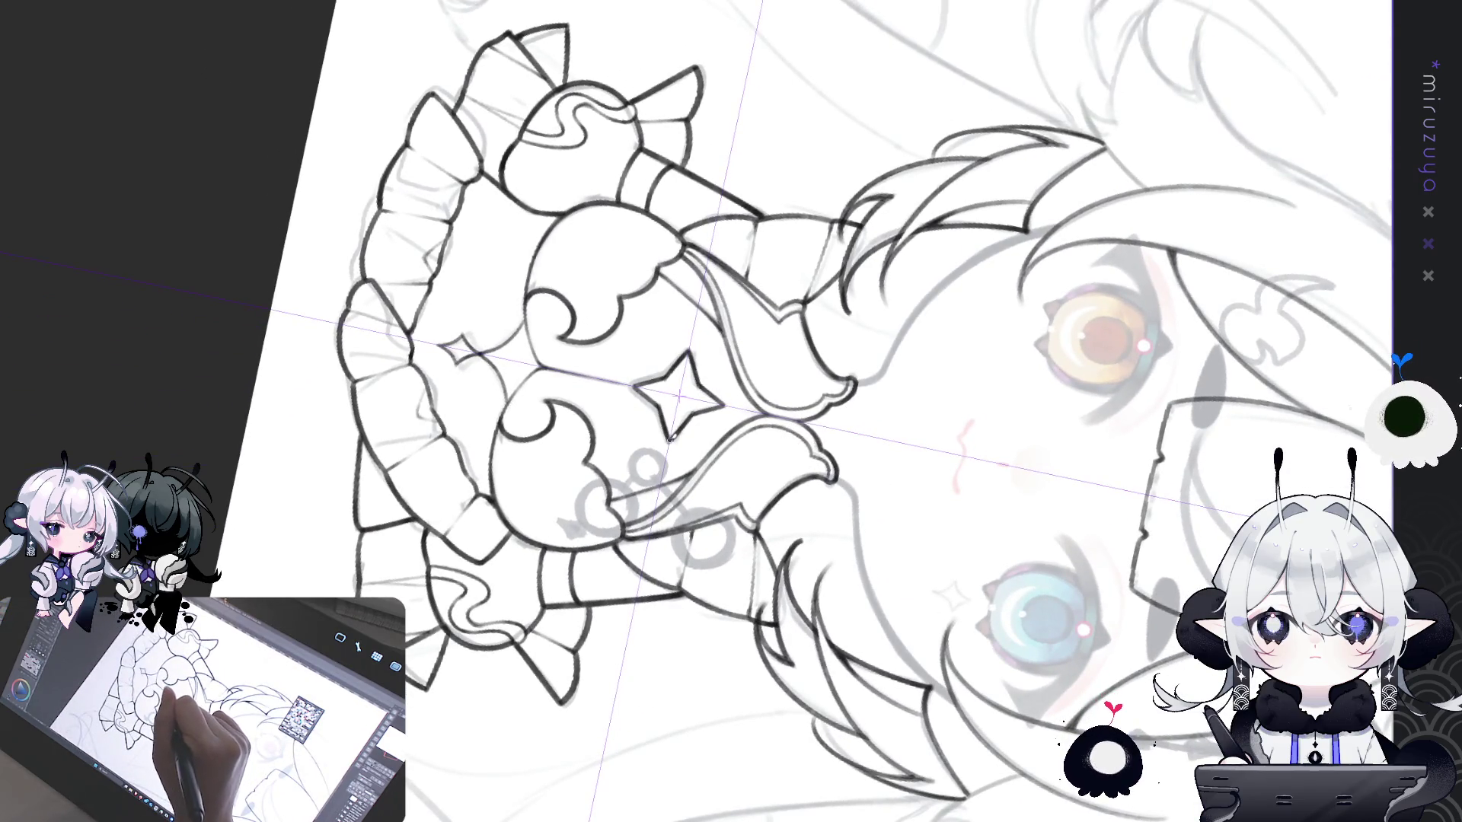
key(ctrl+@)
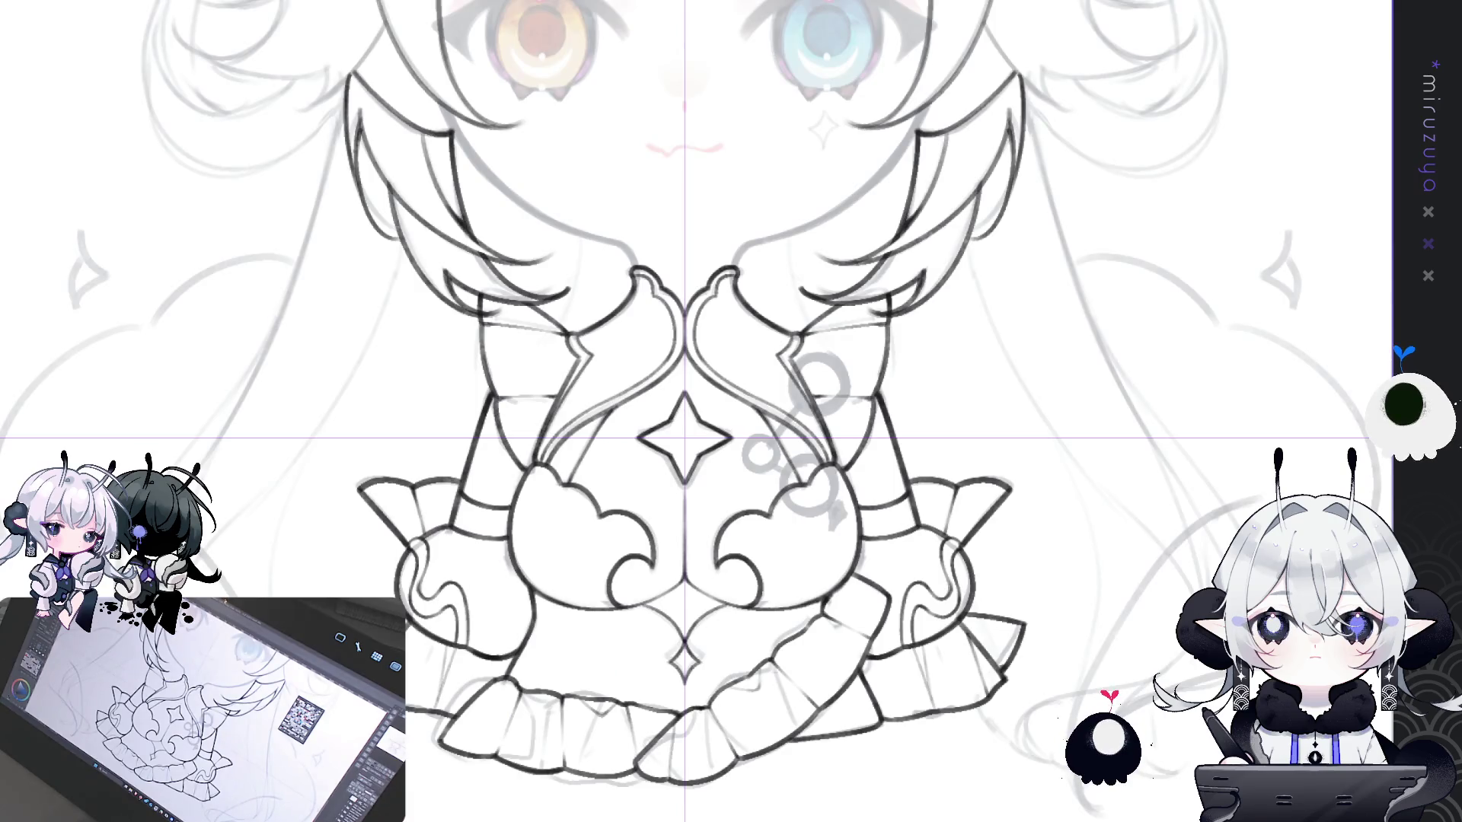
key(ctrl+r)
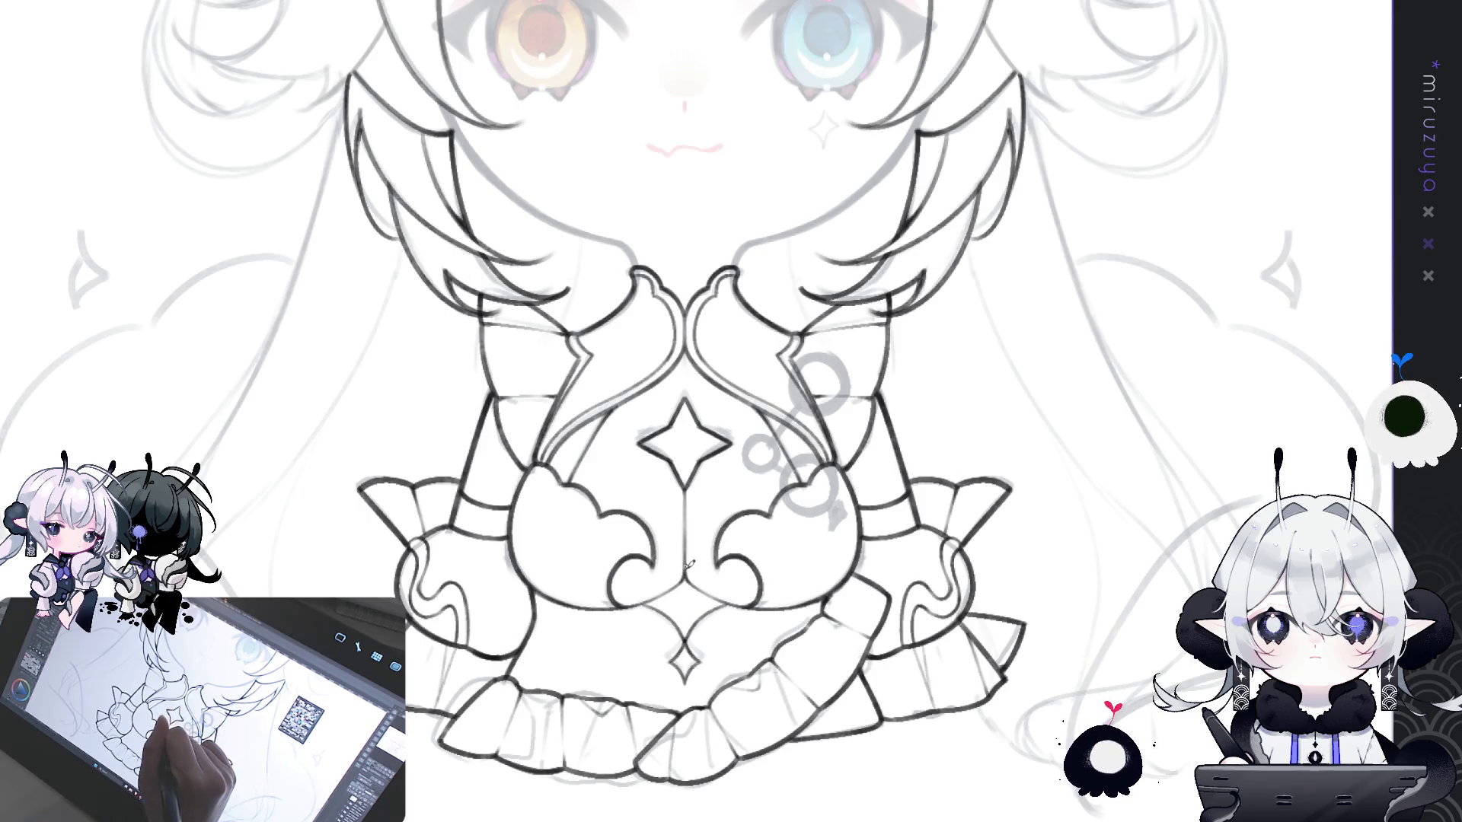
- Pan the view up and left over the dress
drag(1364, 389, 1370, 366)
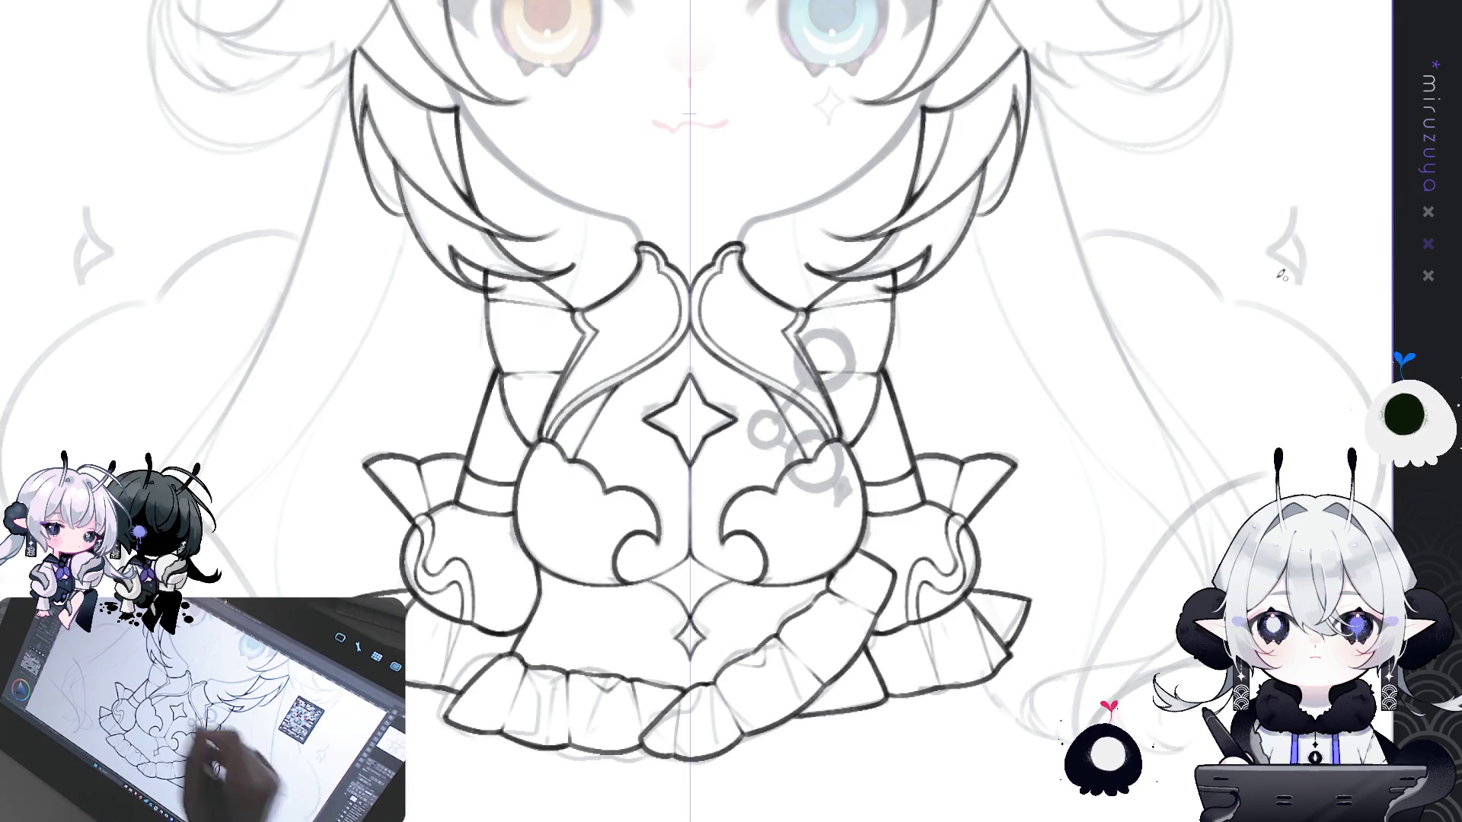
drag(695, 411, 638, 352)
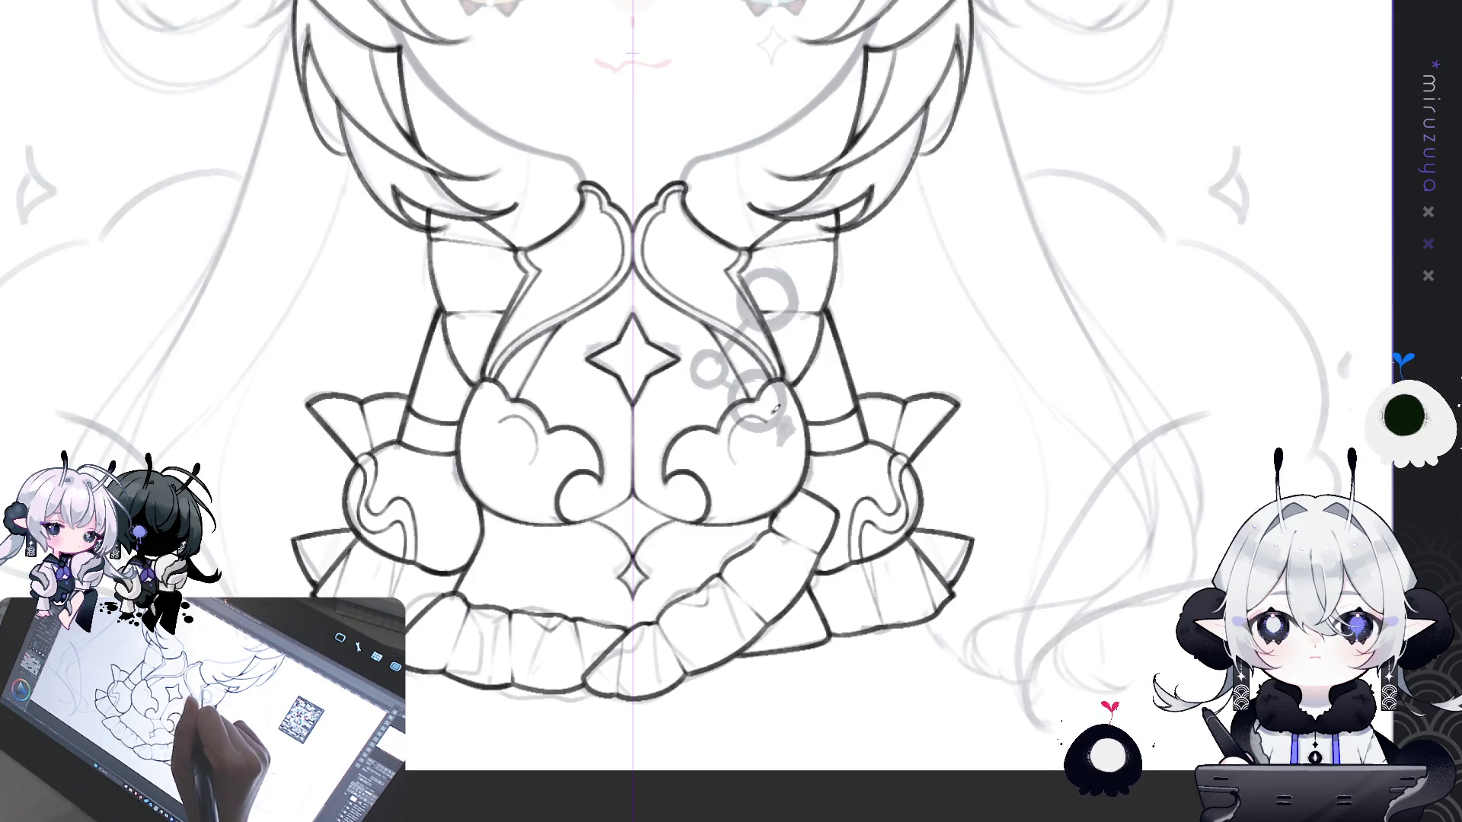
- Try mirrored inner curls inside both cloud shapes, undoing the unwanted short strokes
mouse_move(733, 459)
mouse_down()
mouse_move(750, 413)
mouse_move(785, 390)
mouse_up()
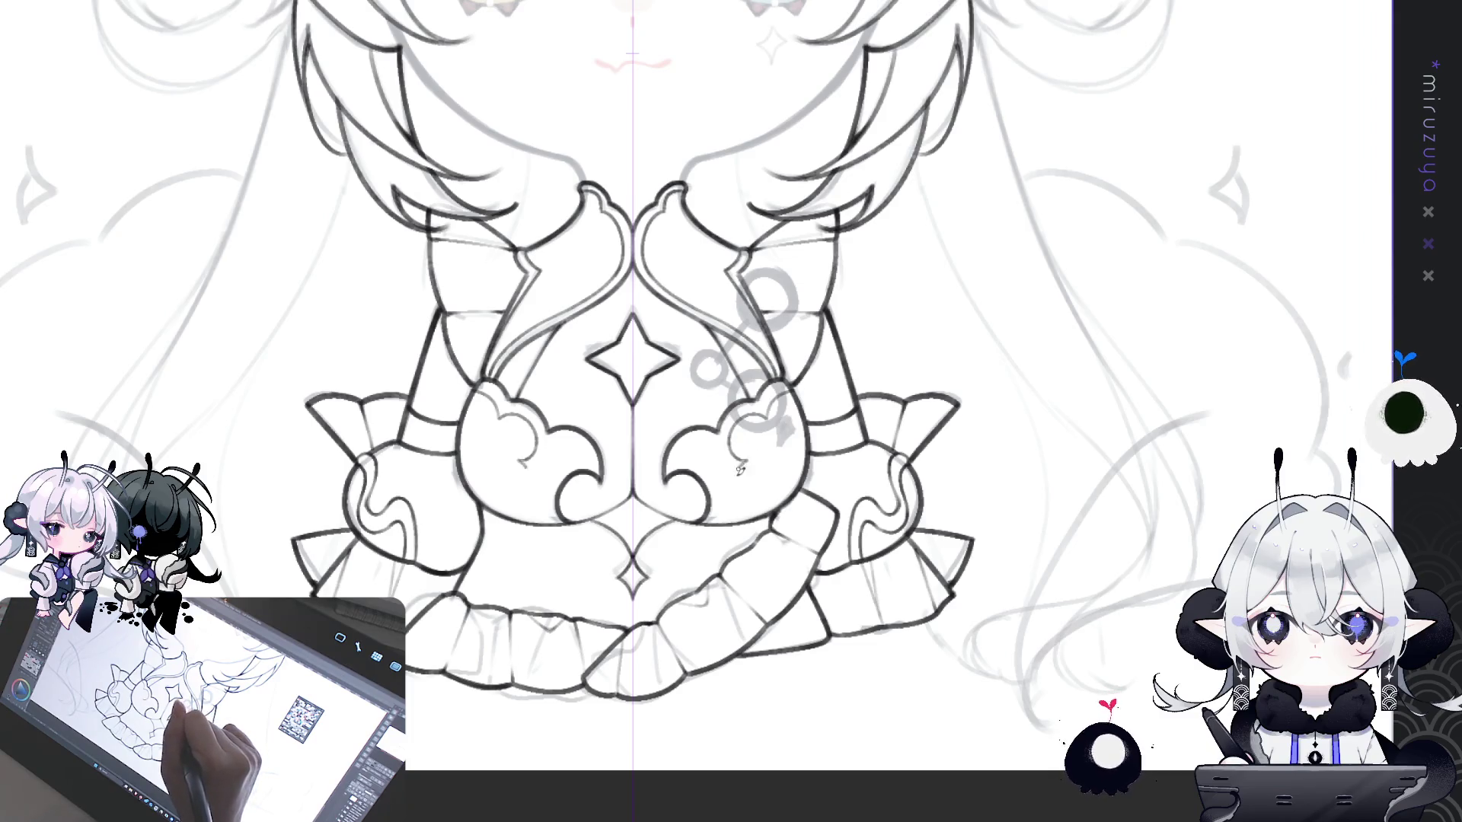
drag(739, 470, 756, 499)
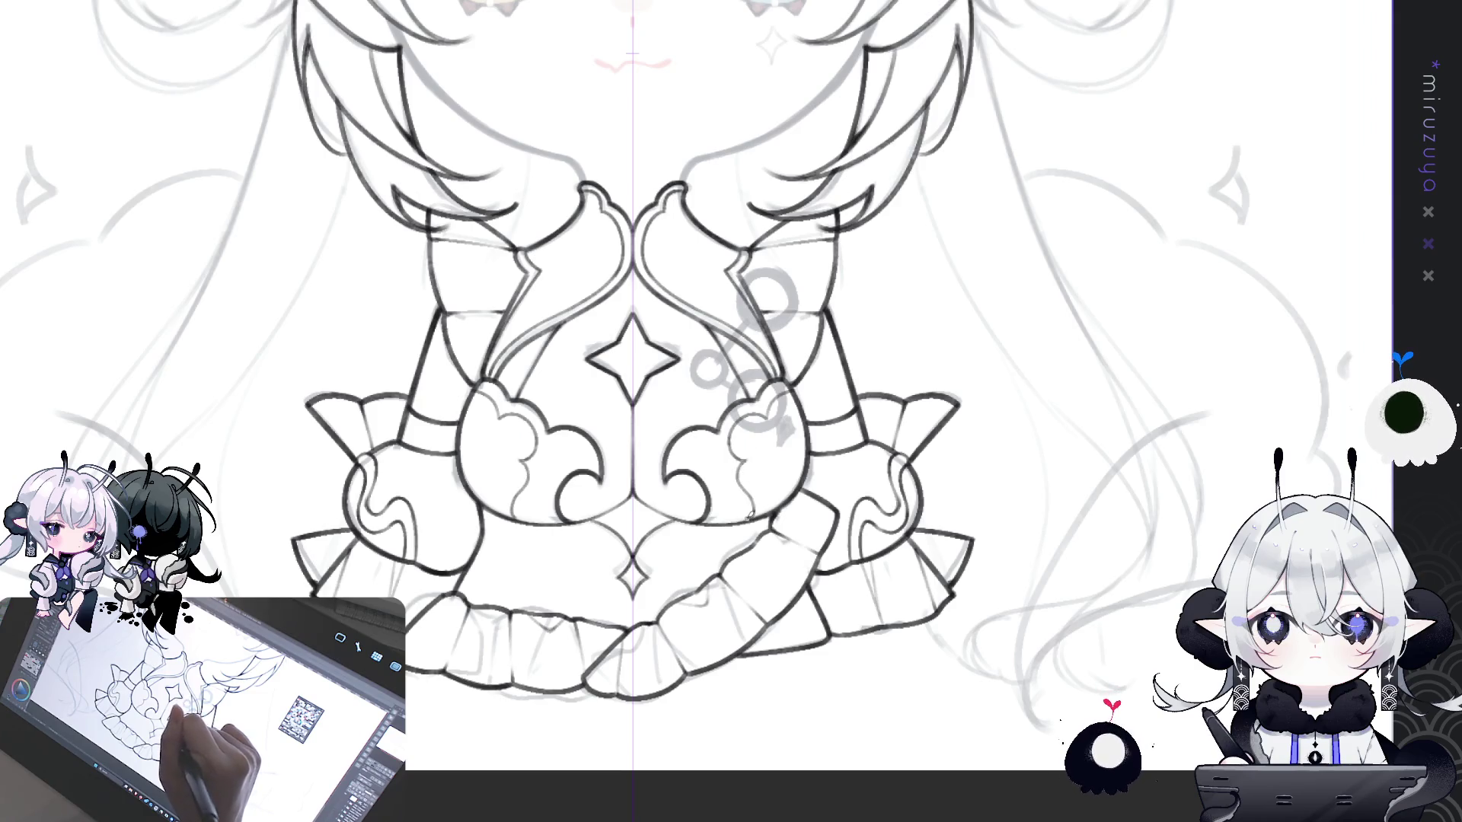
key(ctrl+z)
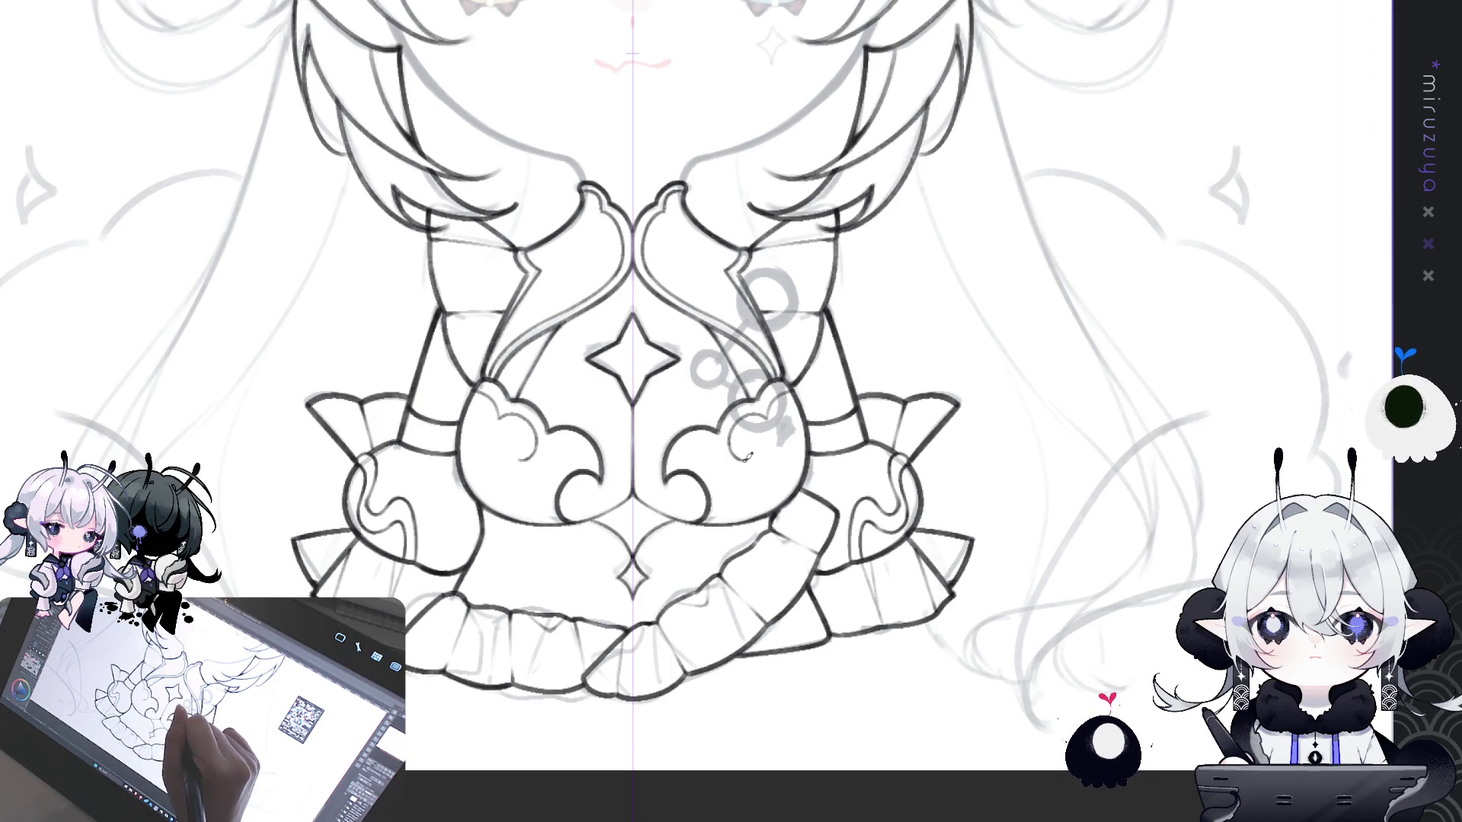
drag(729, 466, 738, 523)
key(ctrl+z)
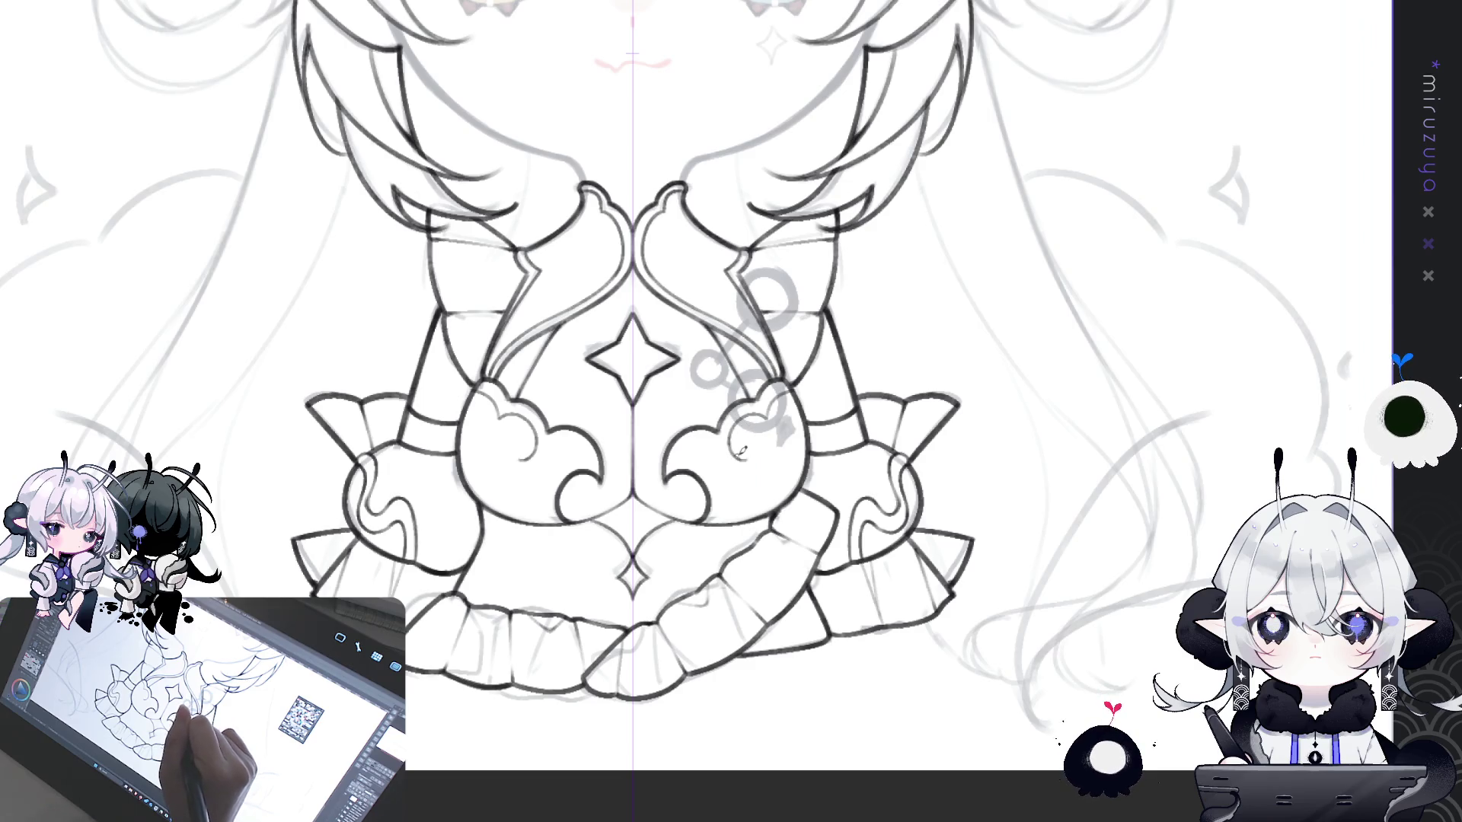
key(ctrl+z)
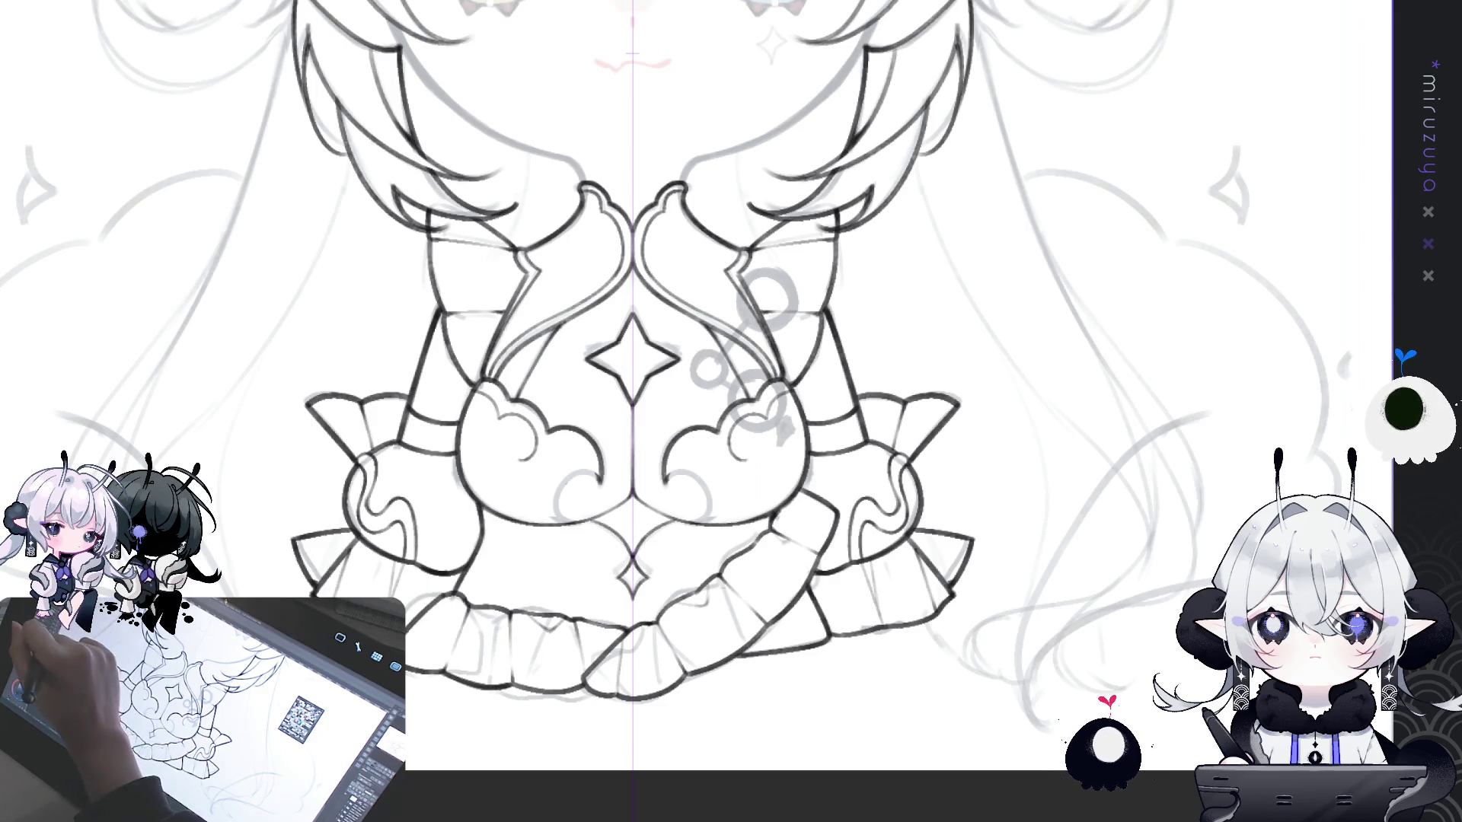
mouse_move(677, 468)
mouse_down()
mouse_move(729, 497)
mouse_move(736, 523)
mouse_up()
- Ink mirrored inner curls and a downward line in both cloud shapes, undoing trial strokes
key(ctrl+z)
key(ctrl+z)
mouse_move(664, 481)
mouse_down()
mouse_move(705, 466)
mouse_move(731, 524)
mouse_up()
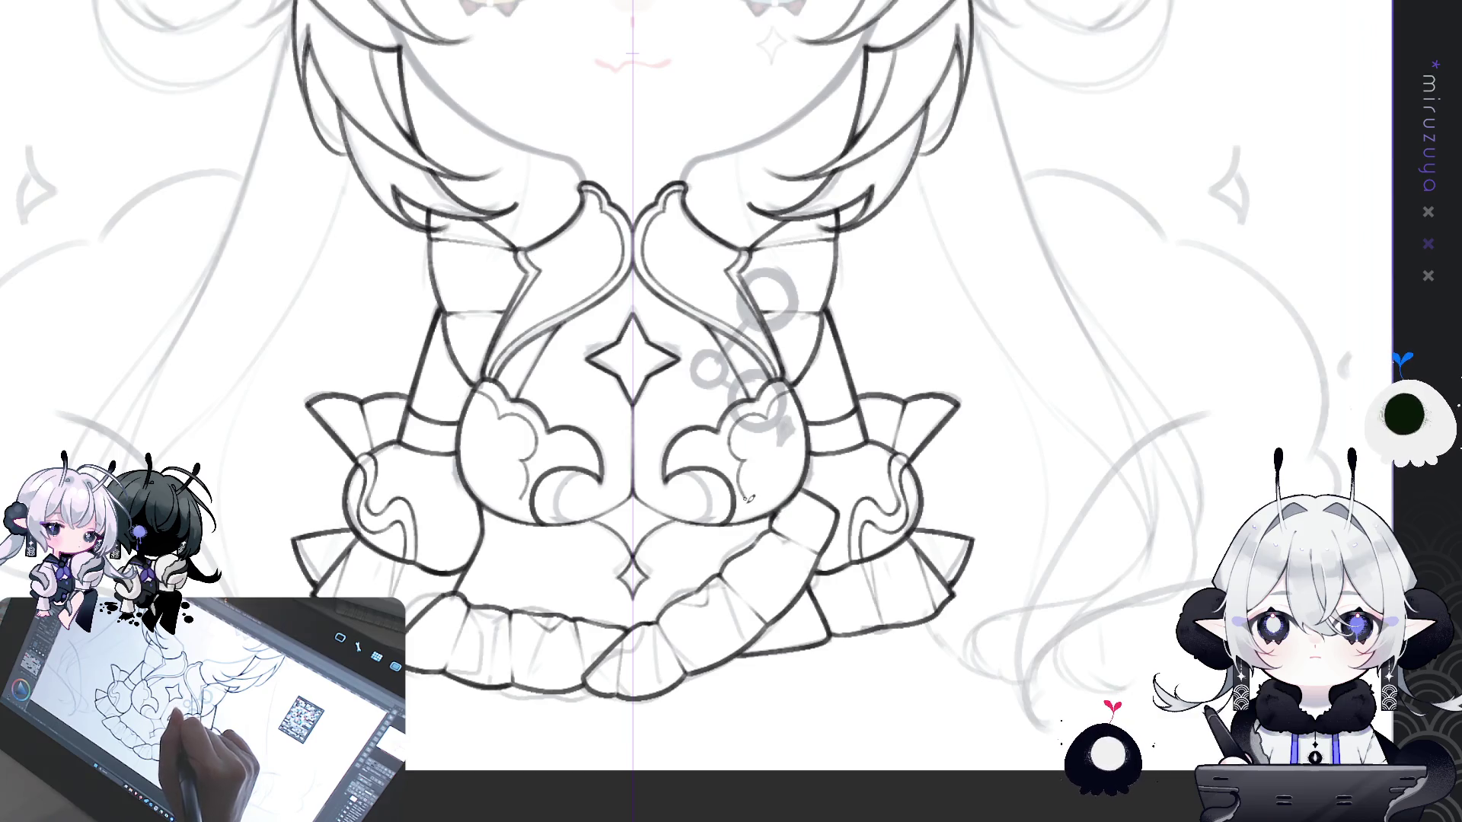
key(ctrl+z)
drag(751, 452, 733, 432)
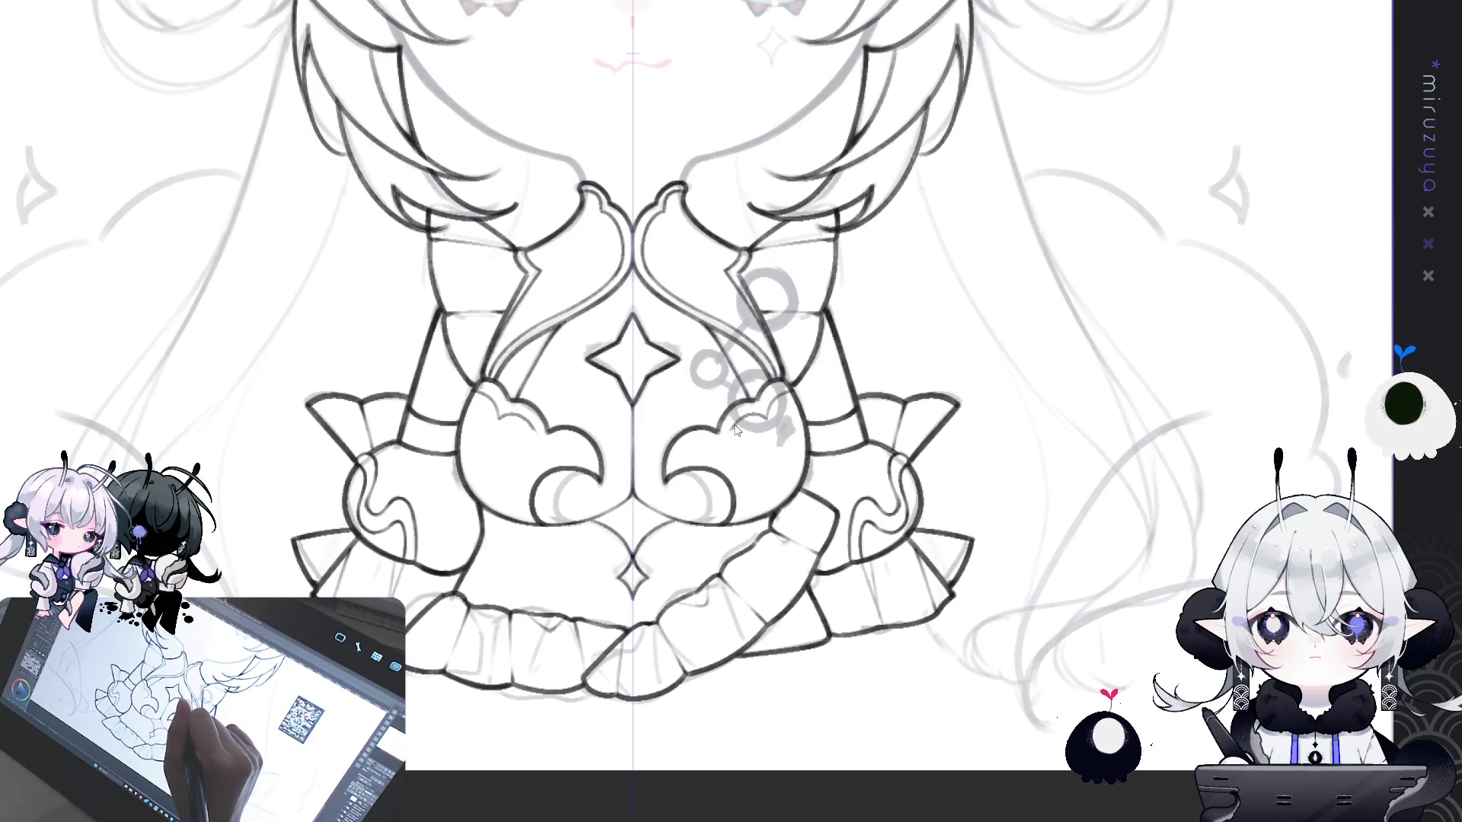
key(ctrl+z)
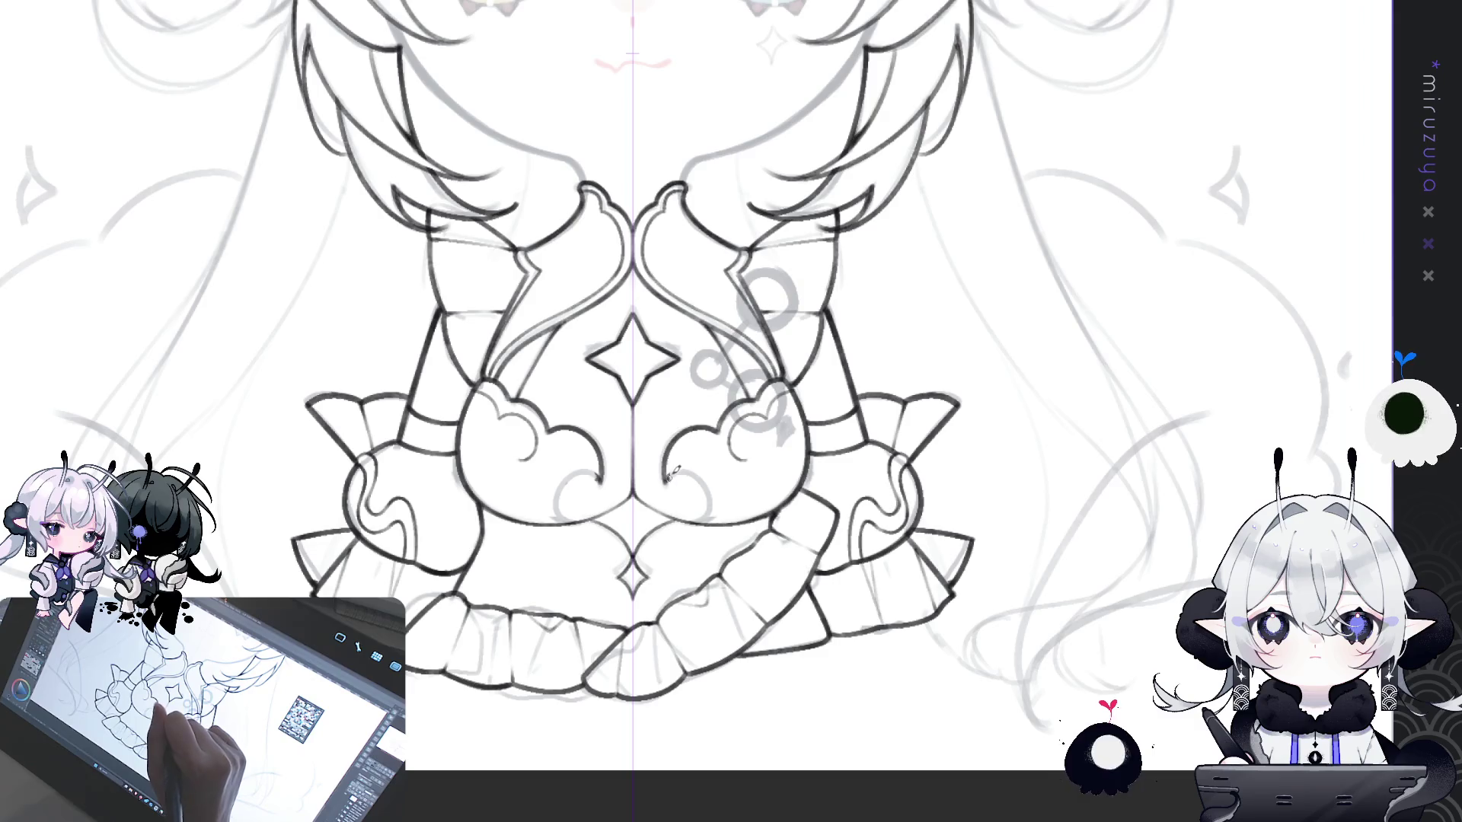
drag(667, 474, 737, 509)
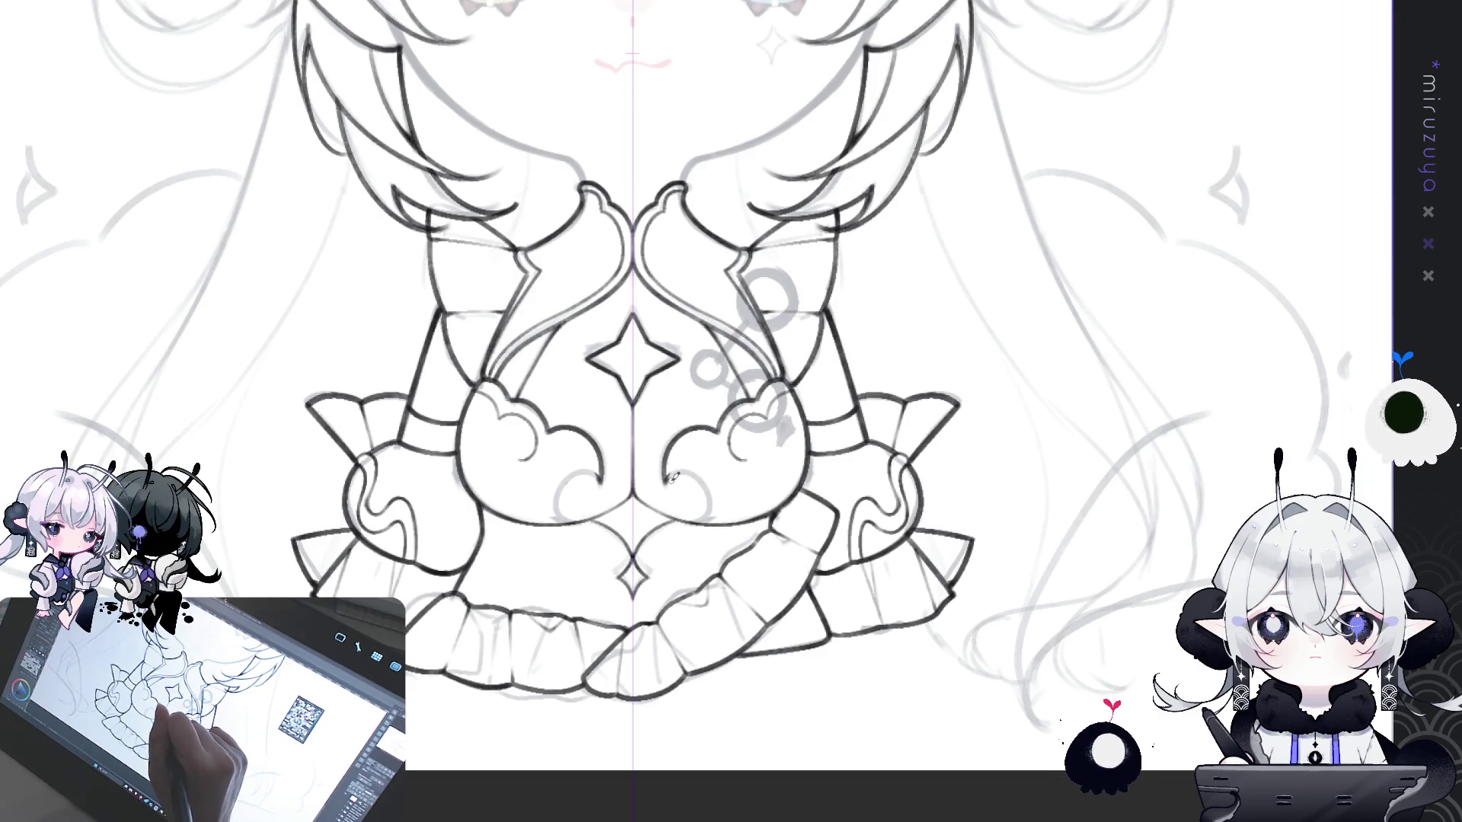
mouse_move(685, 473)
mouse_down()
mouse_move(670, 481)
mouse_move(732, 521)
mouse_up()
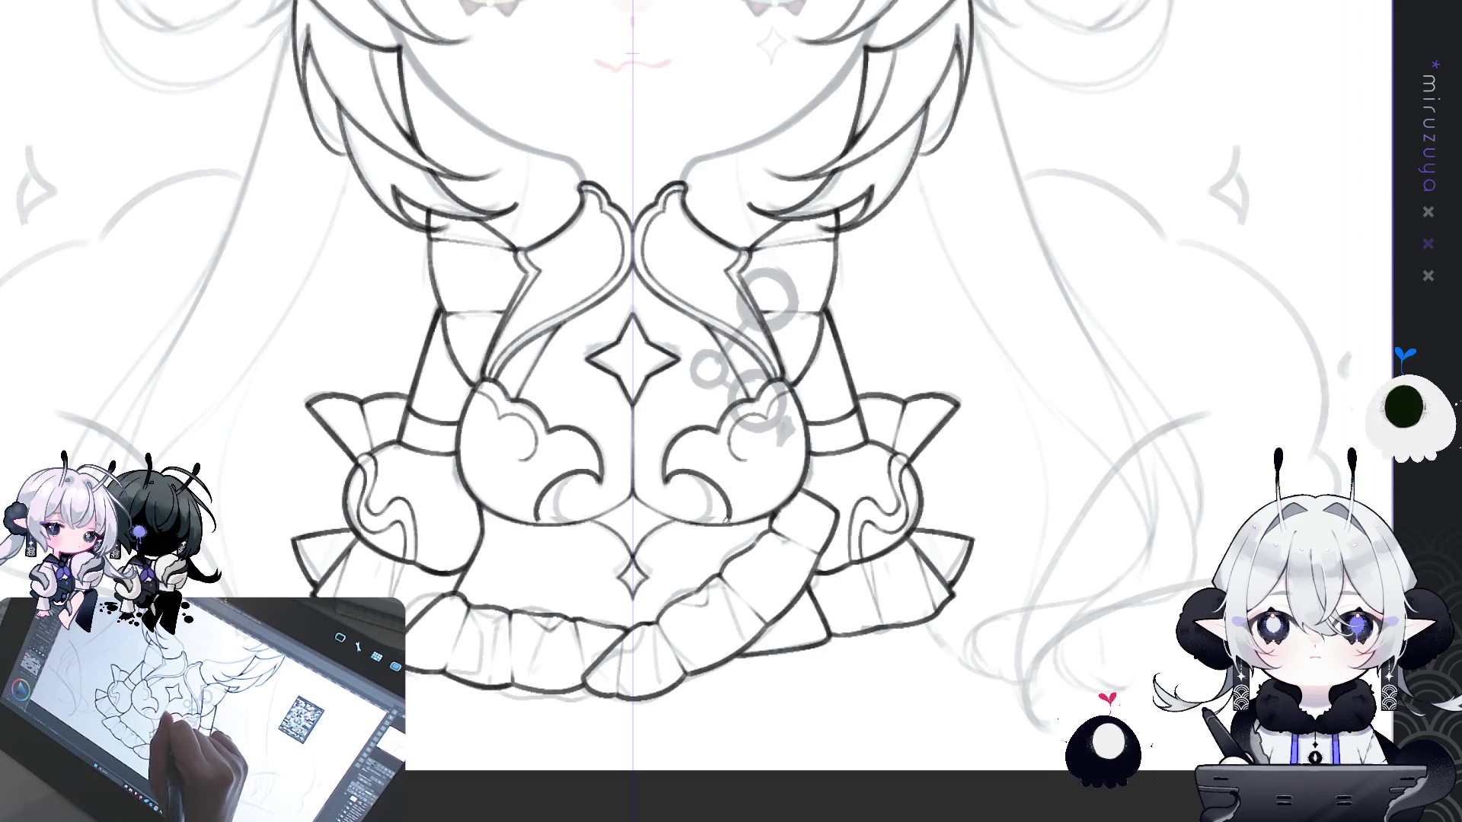
key(ctrl+z)
mouse_move(665, 474)
mouse_down()
mouse_move(723, 502)
mouse_move(719, 519)
mouse_up()
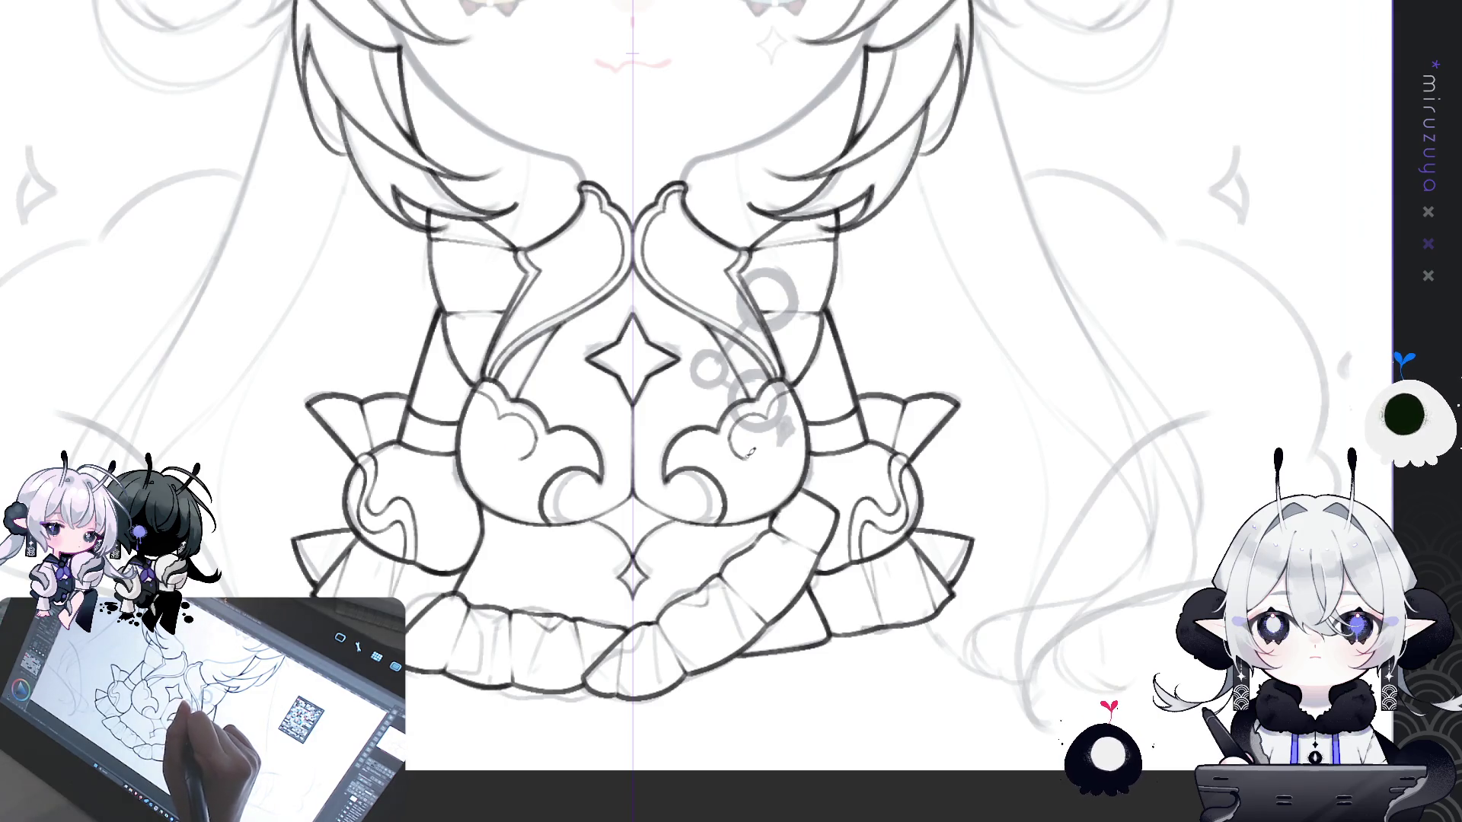
drag(737, 474, 735, 521)
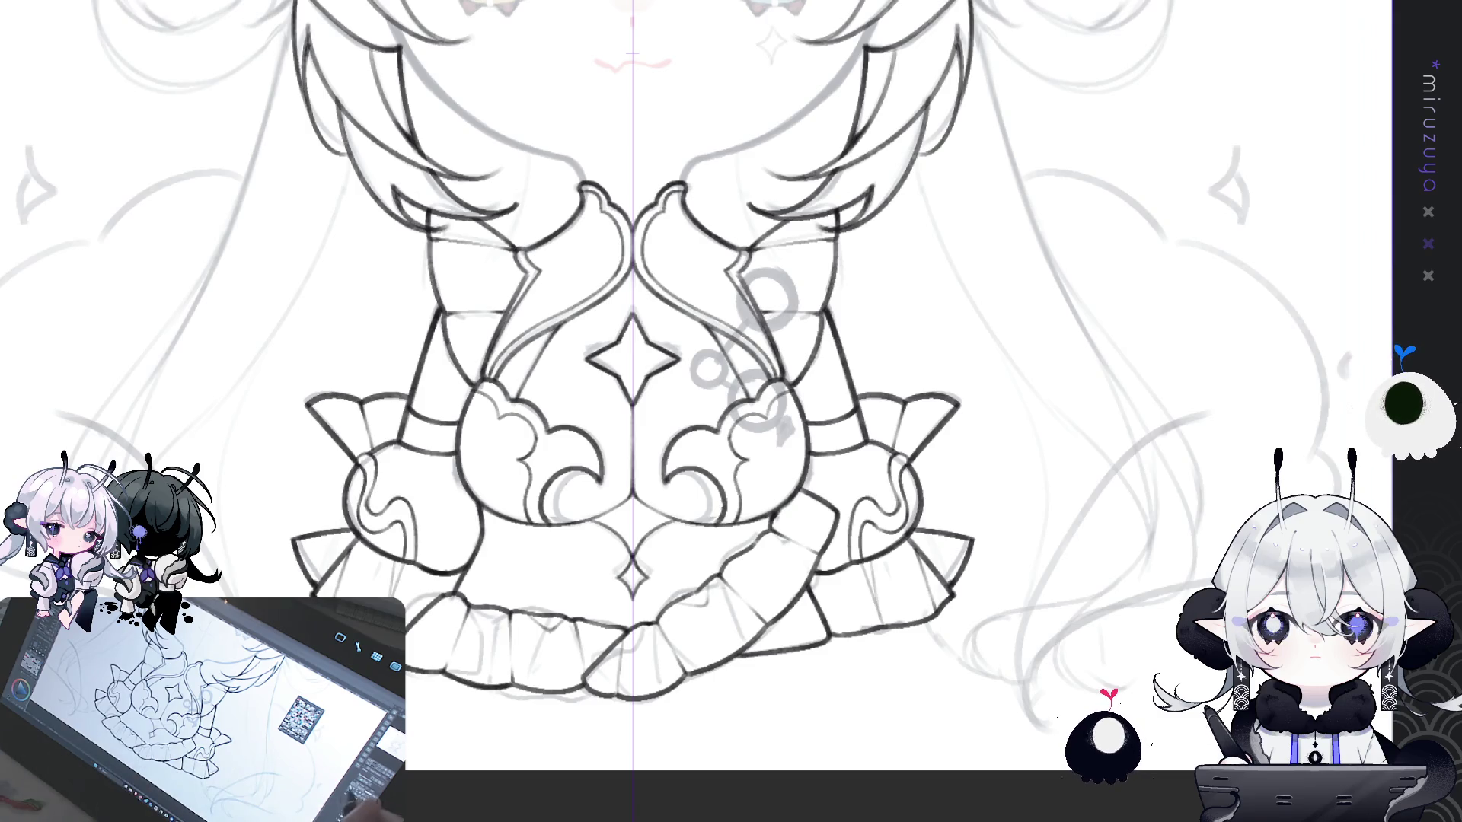
- Pan the view between the lower dress frills and the face and surrounding hair
drag(733, 358, 745, 389)
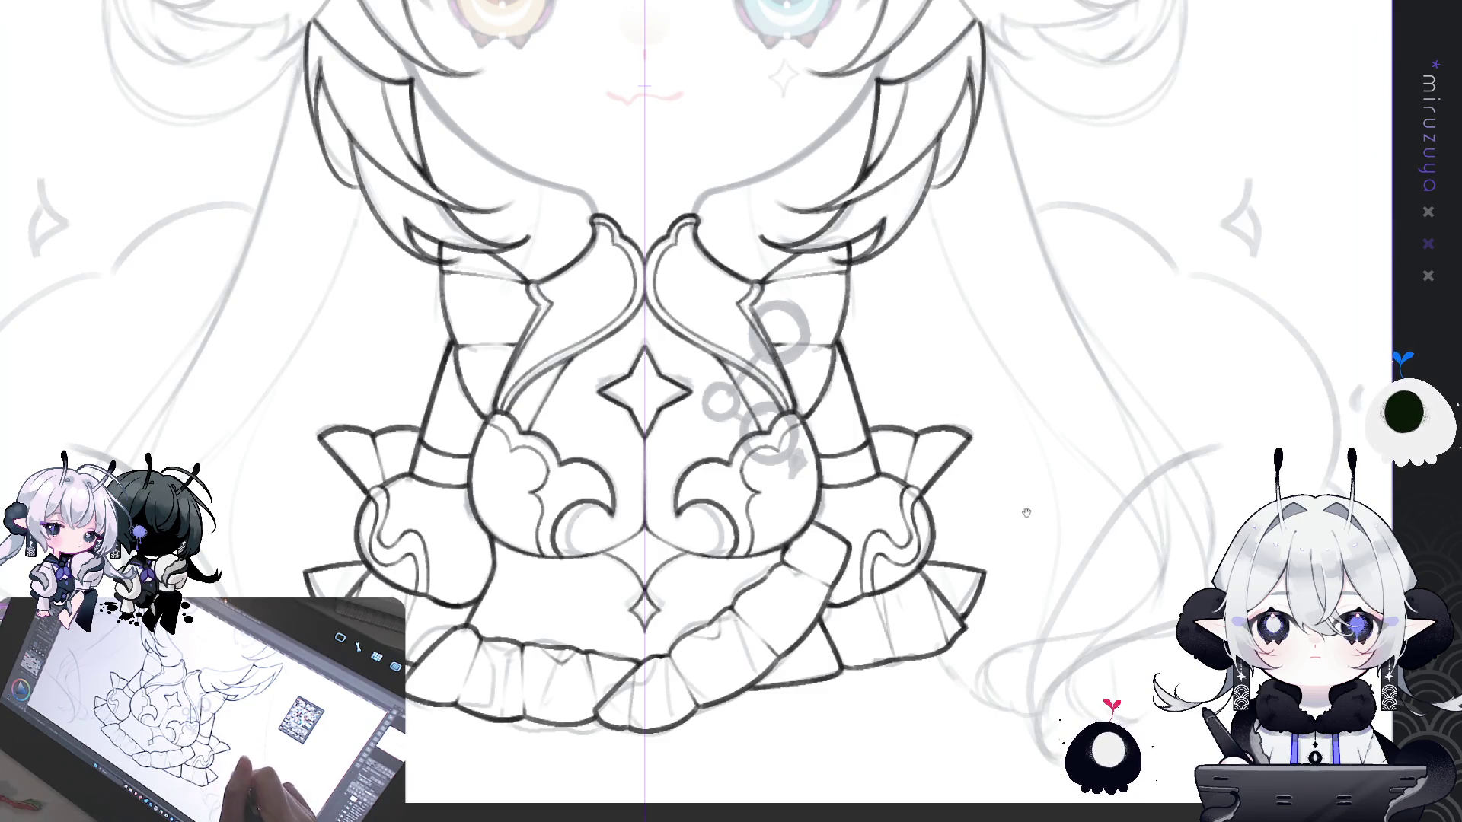
drag(1168, 374, 1198, 347)
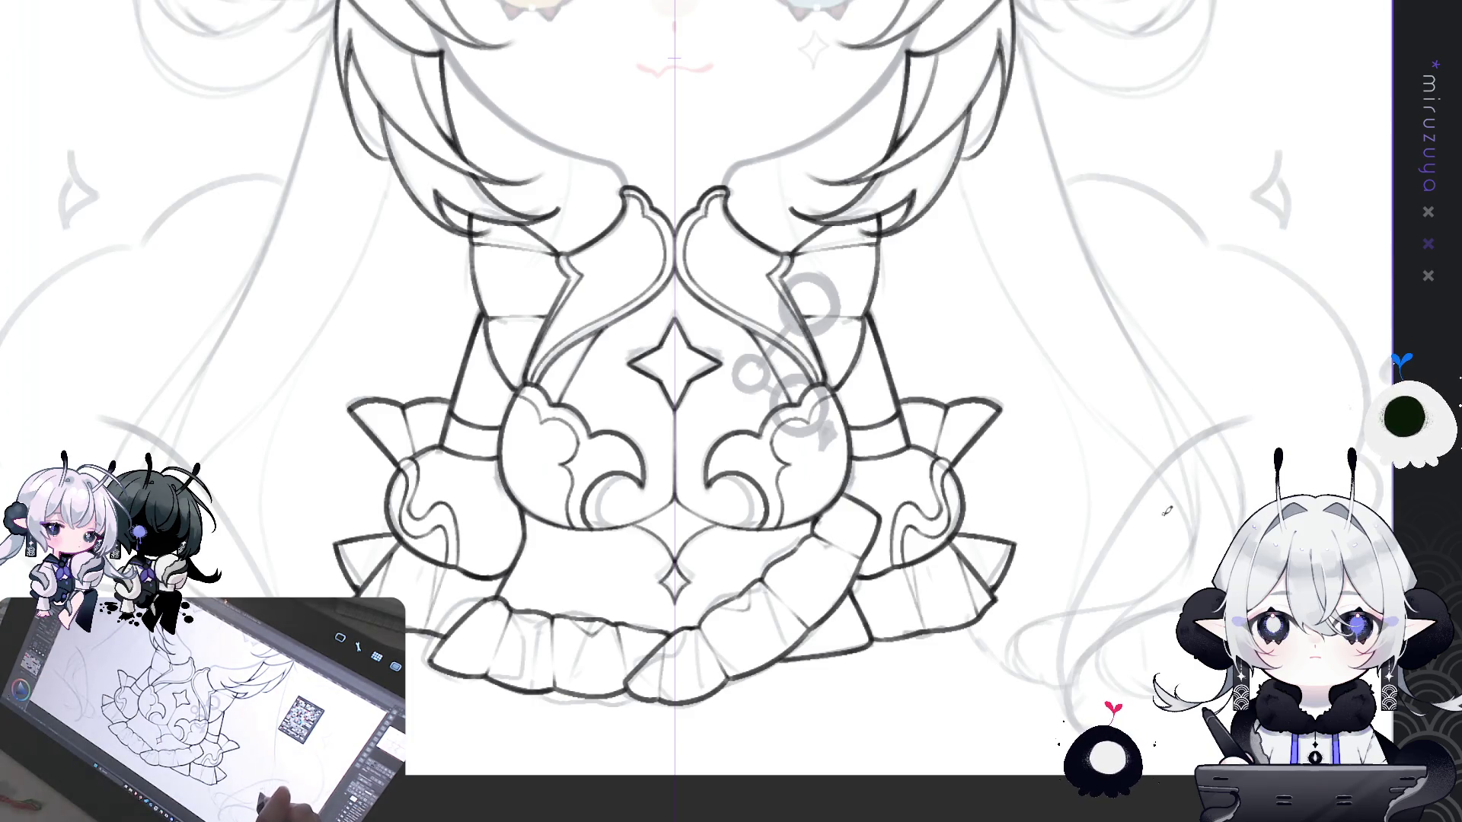
drag(1167, 511, 1181, 689)
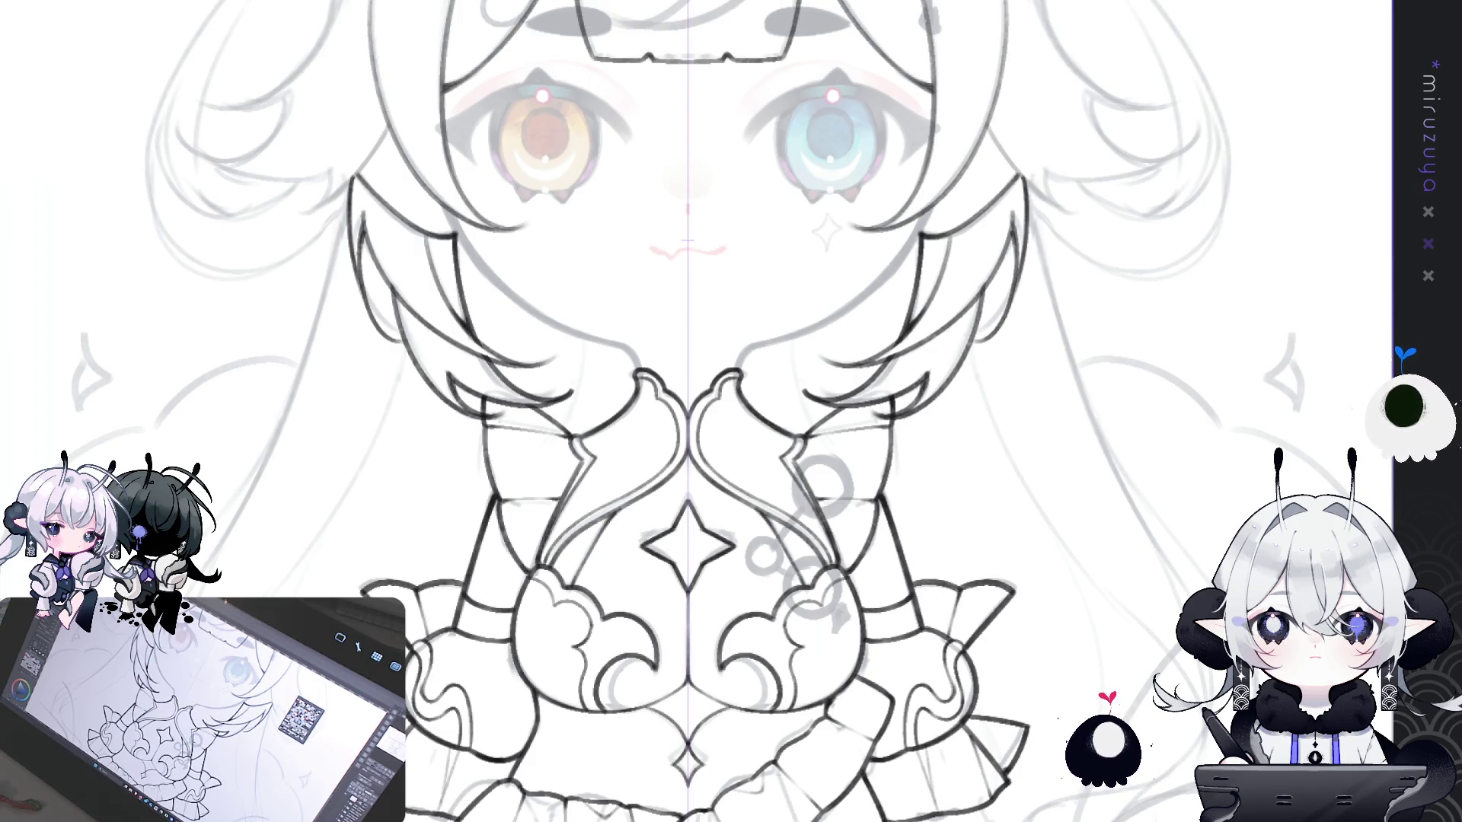
drag(1323, 302, 1288, 277)
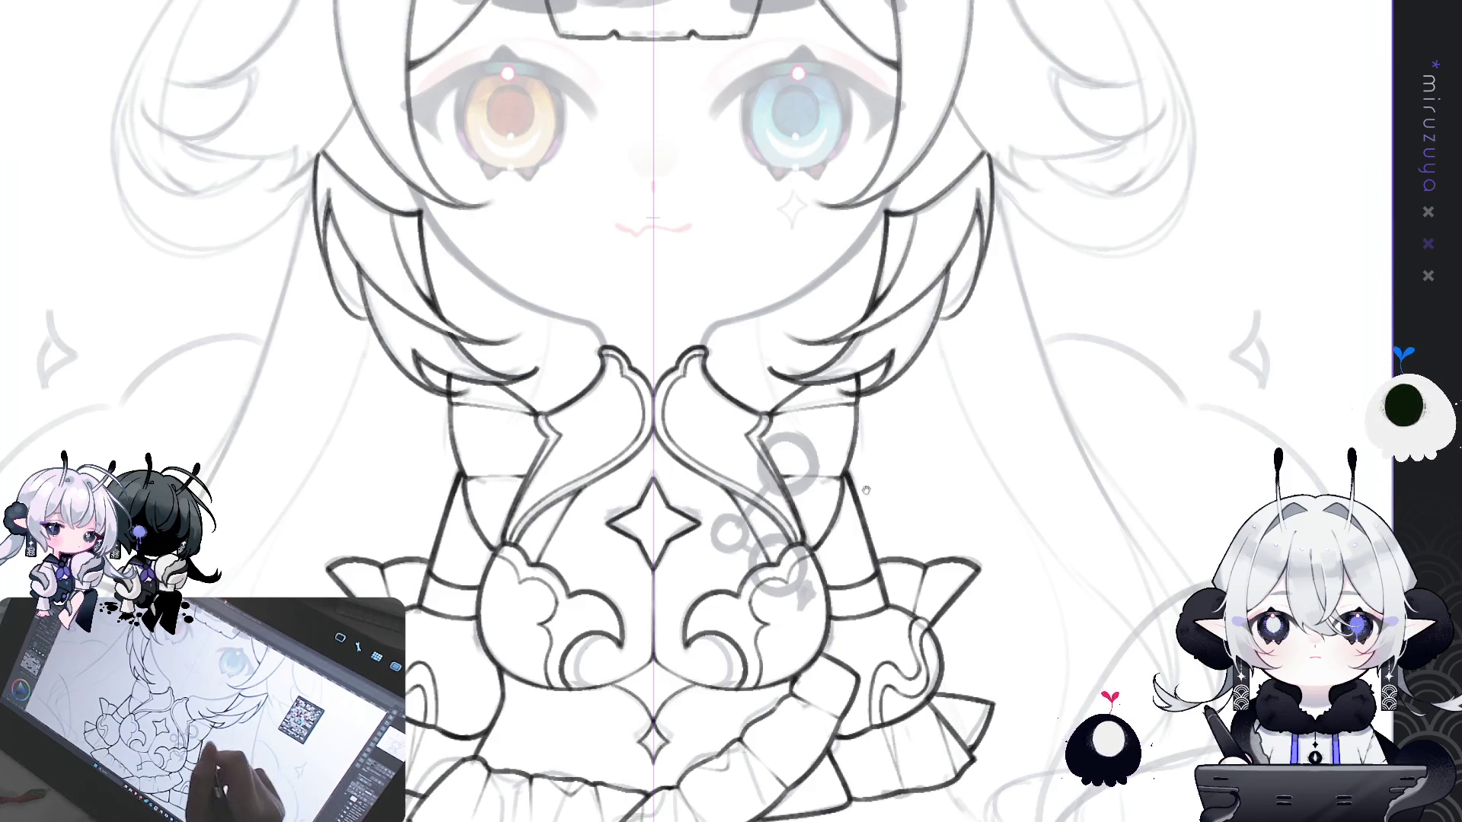
- Centre the view on the face and eyes
drag(865, 490, 958, 628)
drag(1059, 501, 1024, 569)
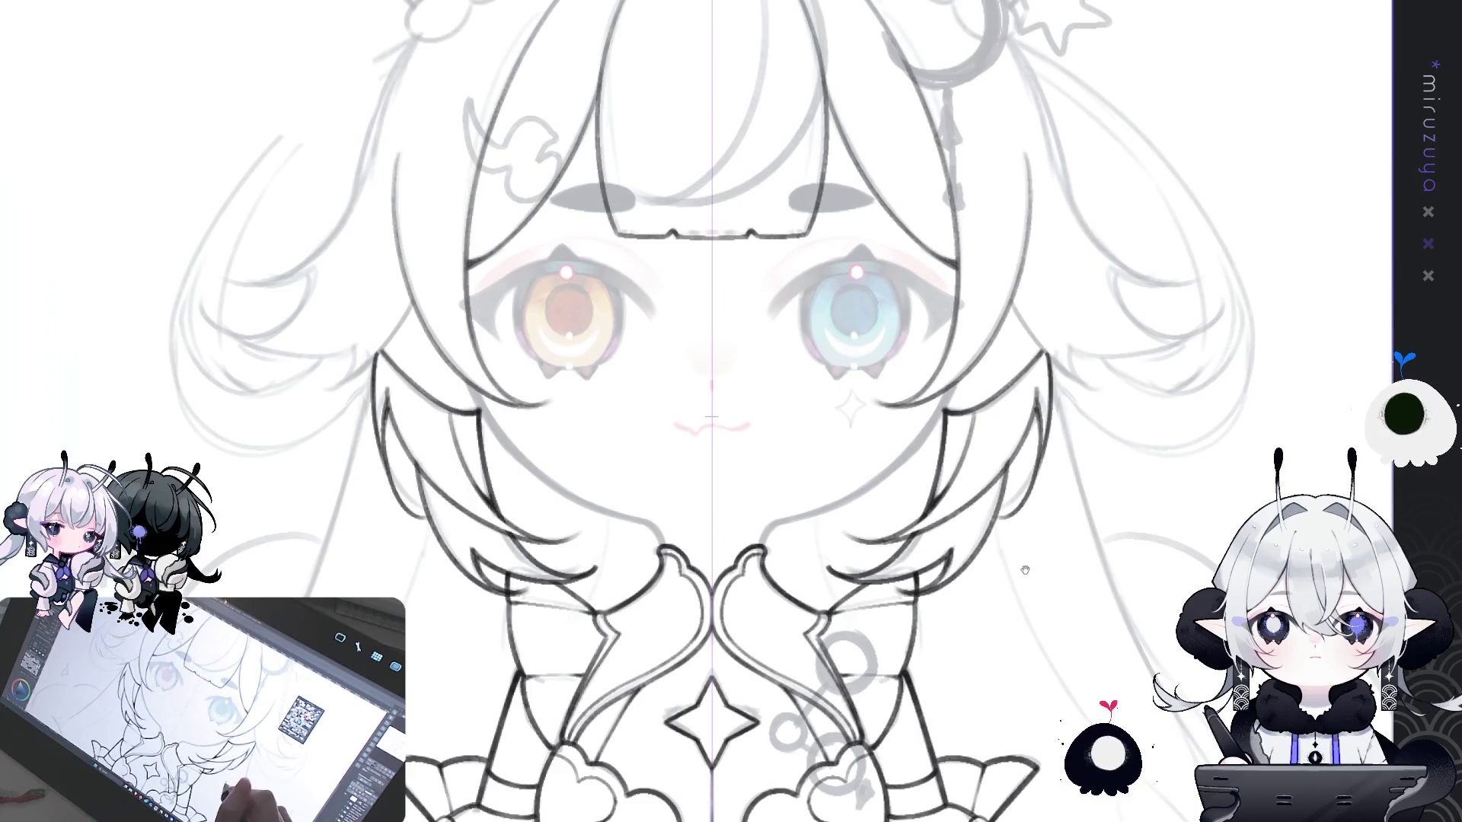
mouse_move(1081, 656)
mouse_down()
mouse_move(1115, 542)
mouse_move(1058, 632)
mouse_up()
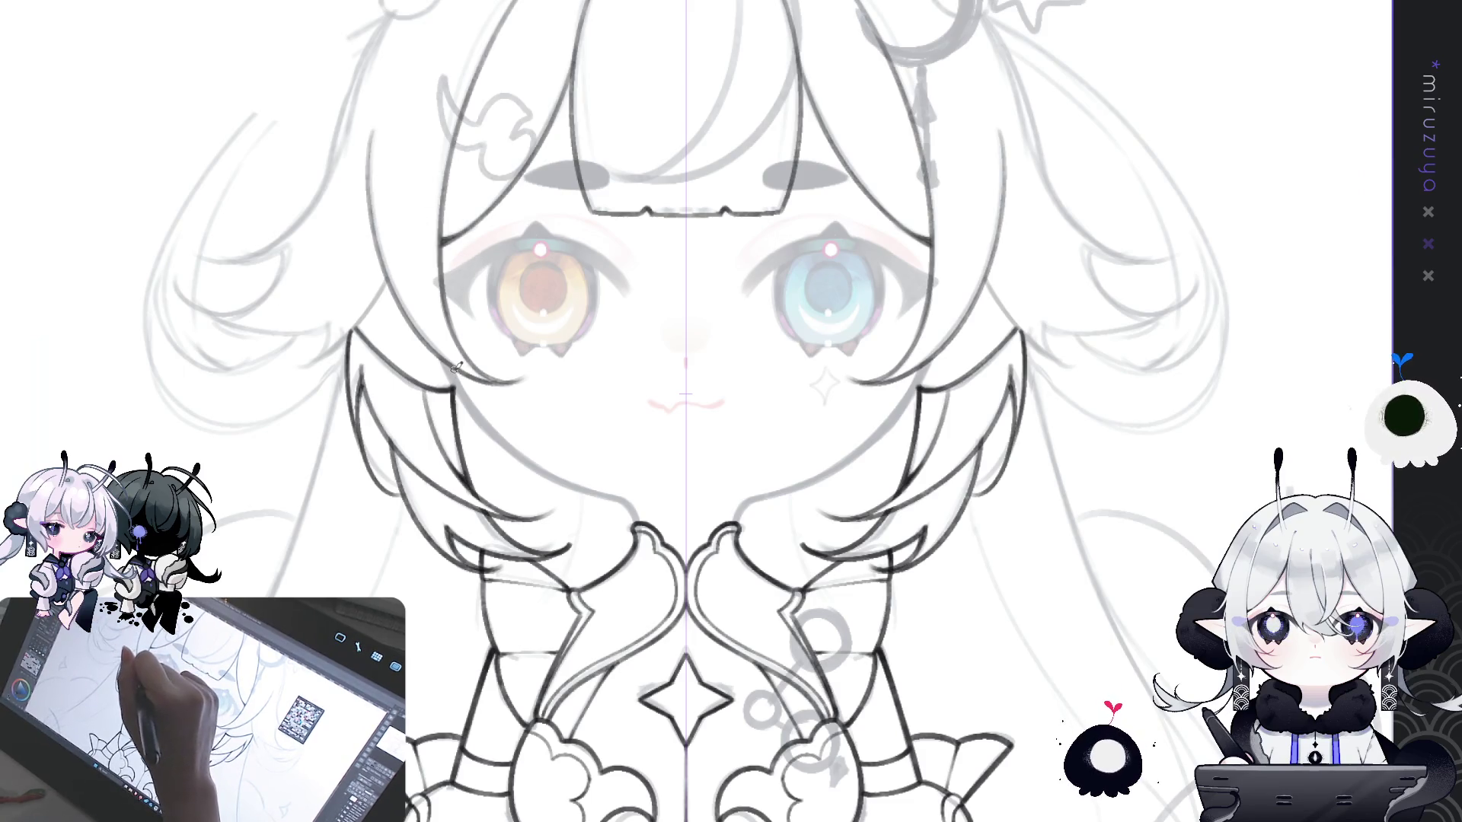
- Erase the cheek-side hair line, compare versions with undo/redo, then redraw the mirrored strand toward the collar
drag(484, 441, 457, 367)
key(ctrl+z)
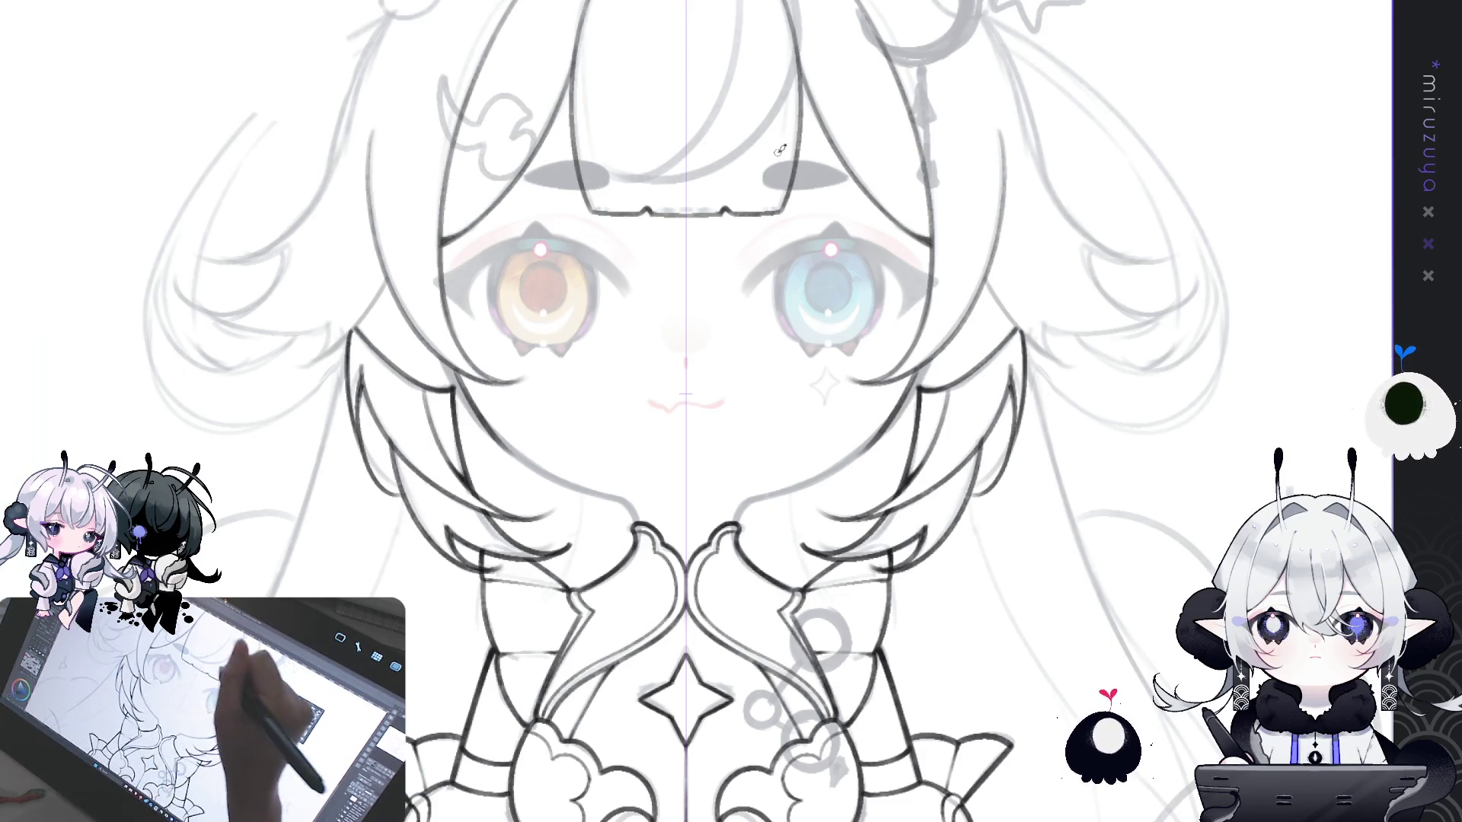
key(ctrl+y)
key(ctrl+z)
key(ctrl+y)
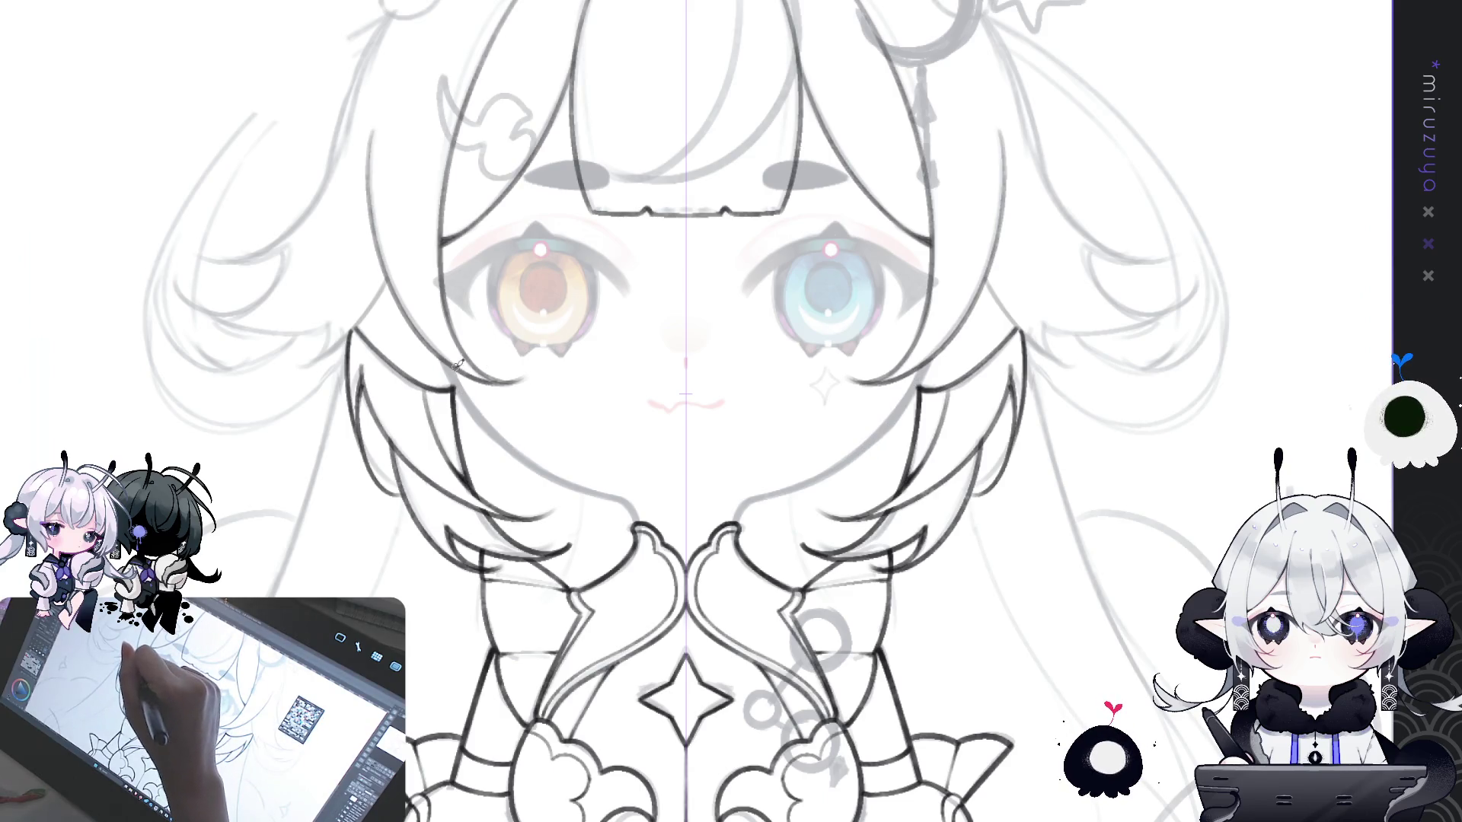
key(ctrl+z)
key(ctrl+y)
key(ctrl+z)
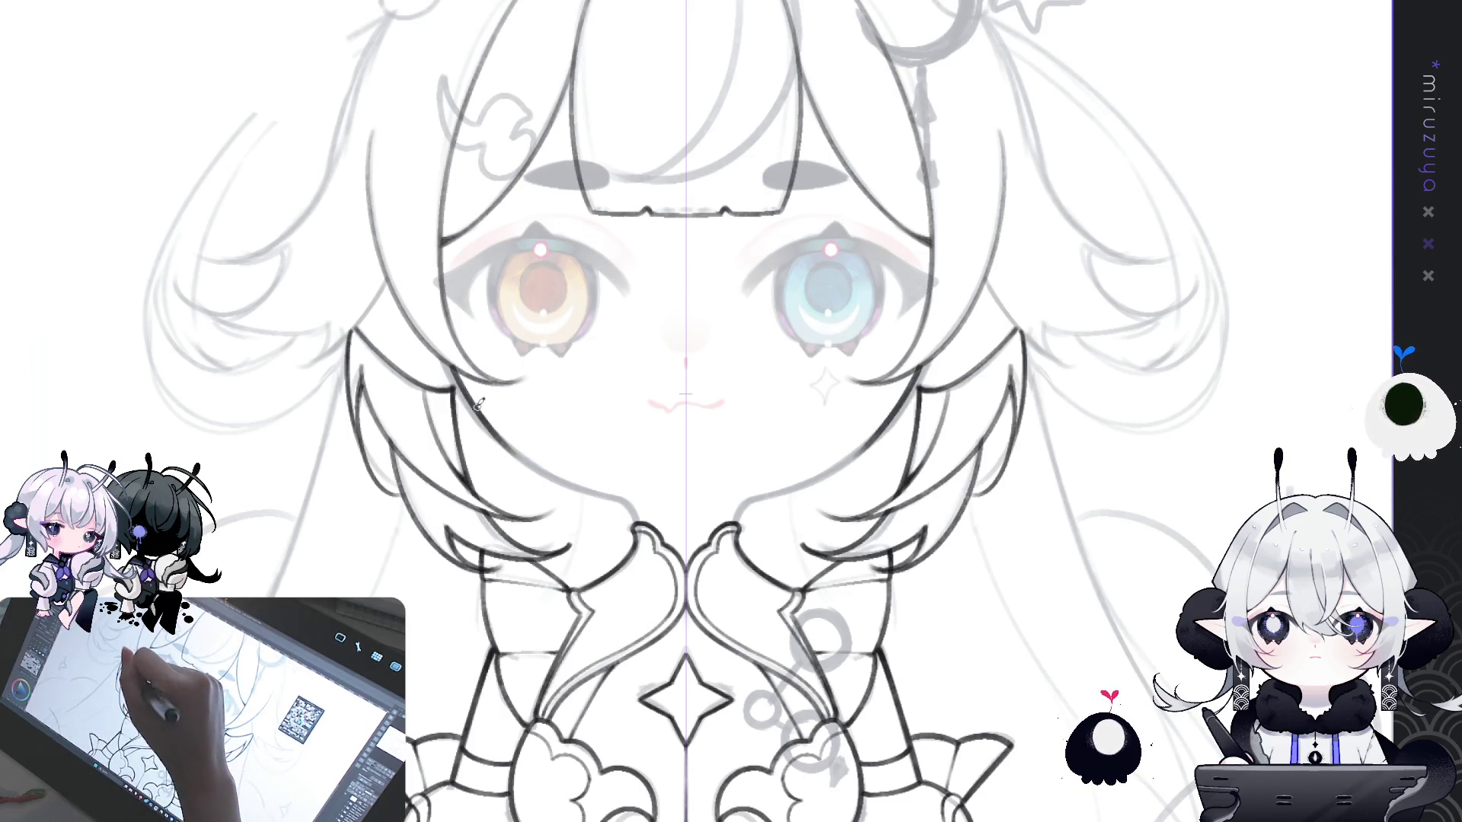
key(ctrl+z)
key(ctrl+z)
key(ctrl+y)
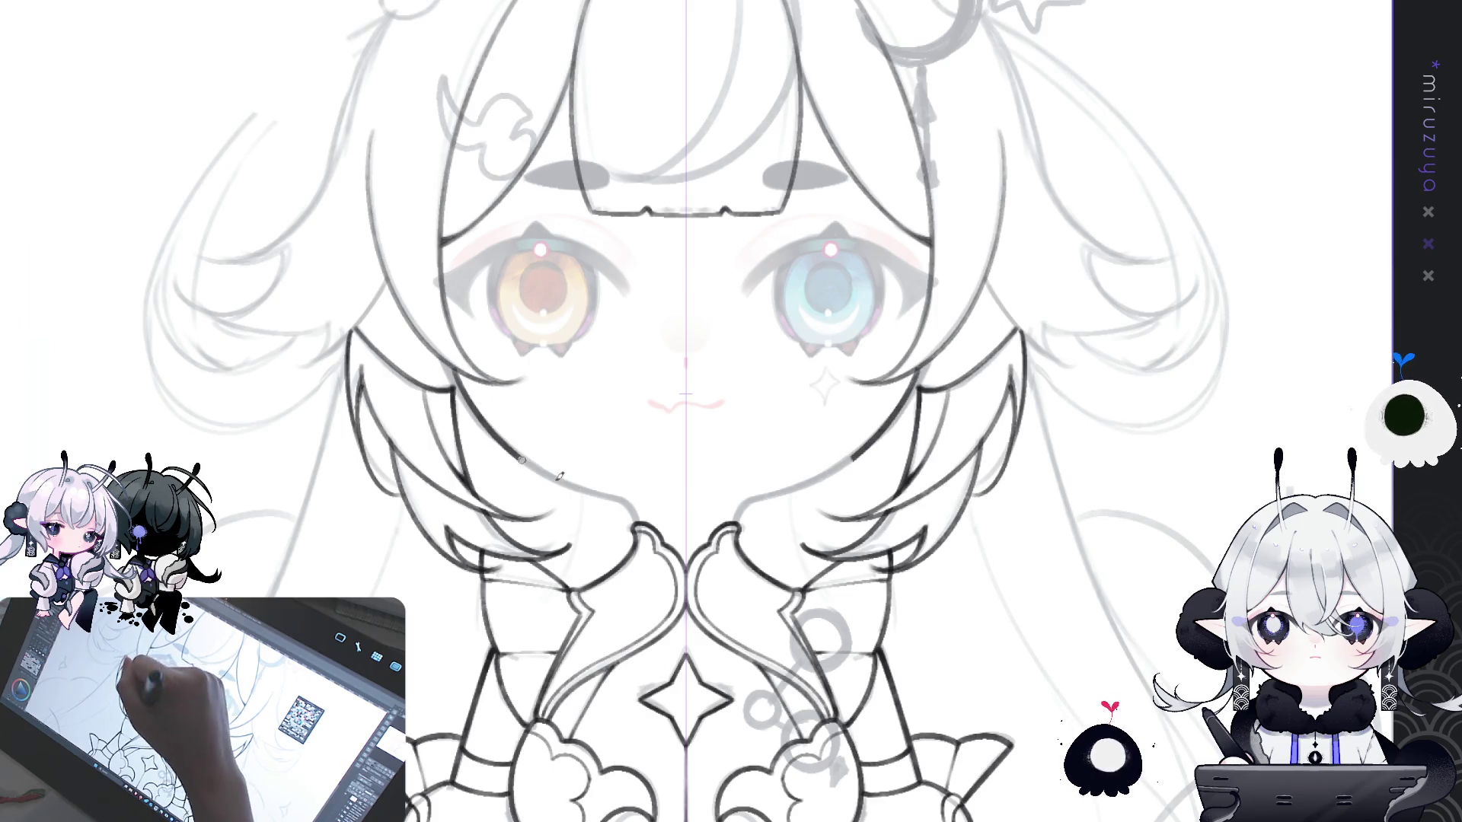
mouse_move(515, 449)
mouse_down()
mouse_move(599, 489)
mouse_move(565, 245)
mouse_up()
scroll(600, 489, up, 3)
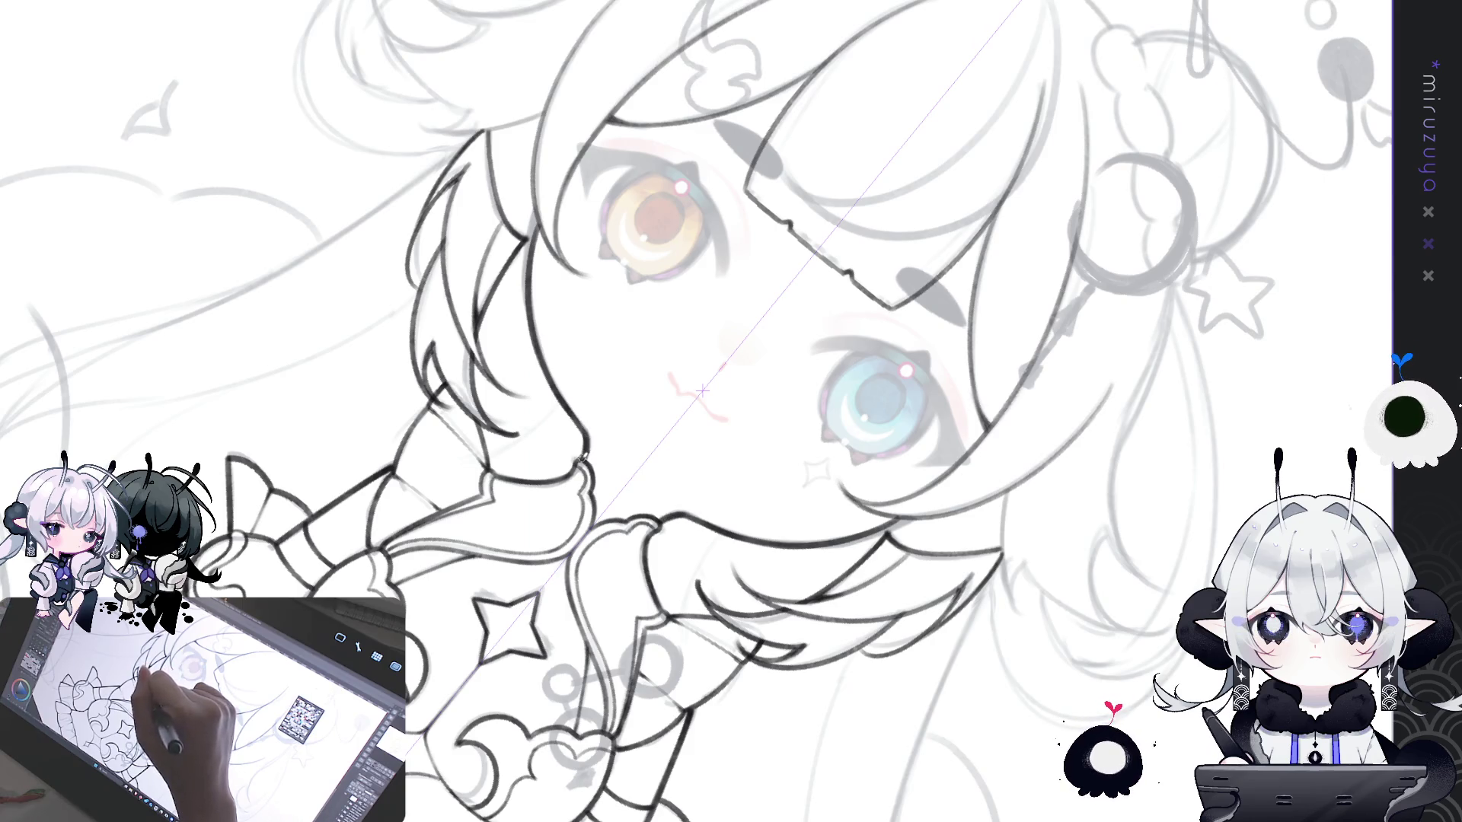
key(ctrl+@)
drag(853, 318, 581, 383)
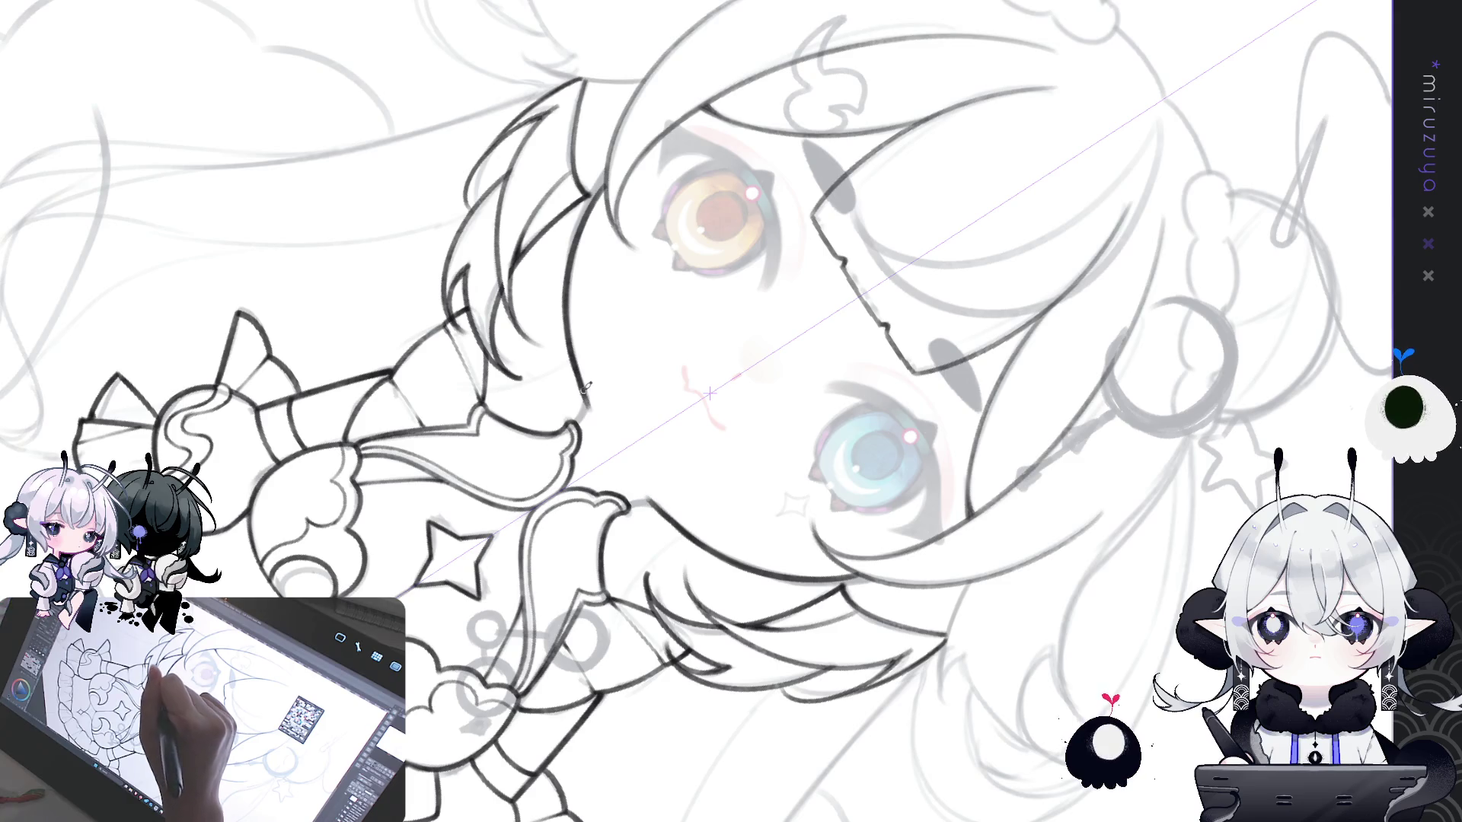
drag(578, 422, 738, 506)
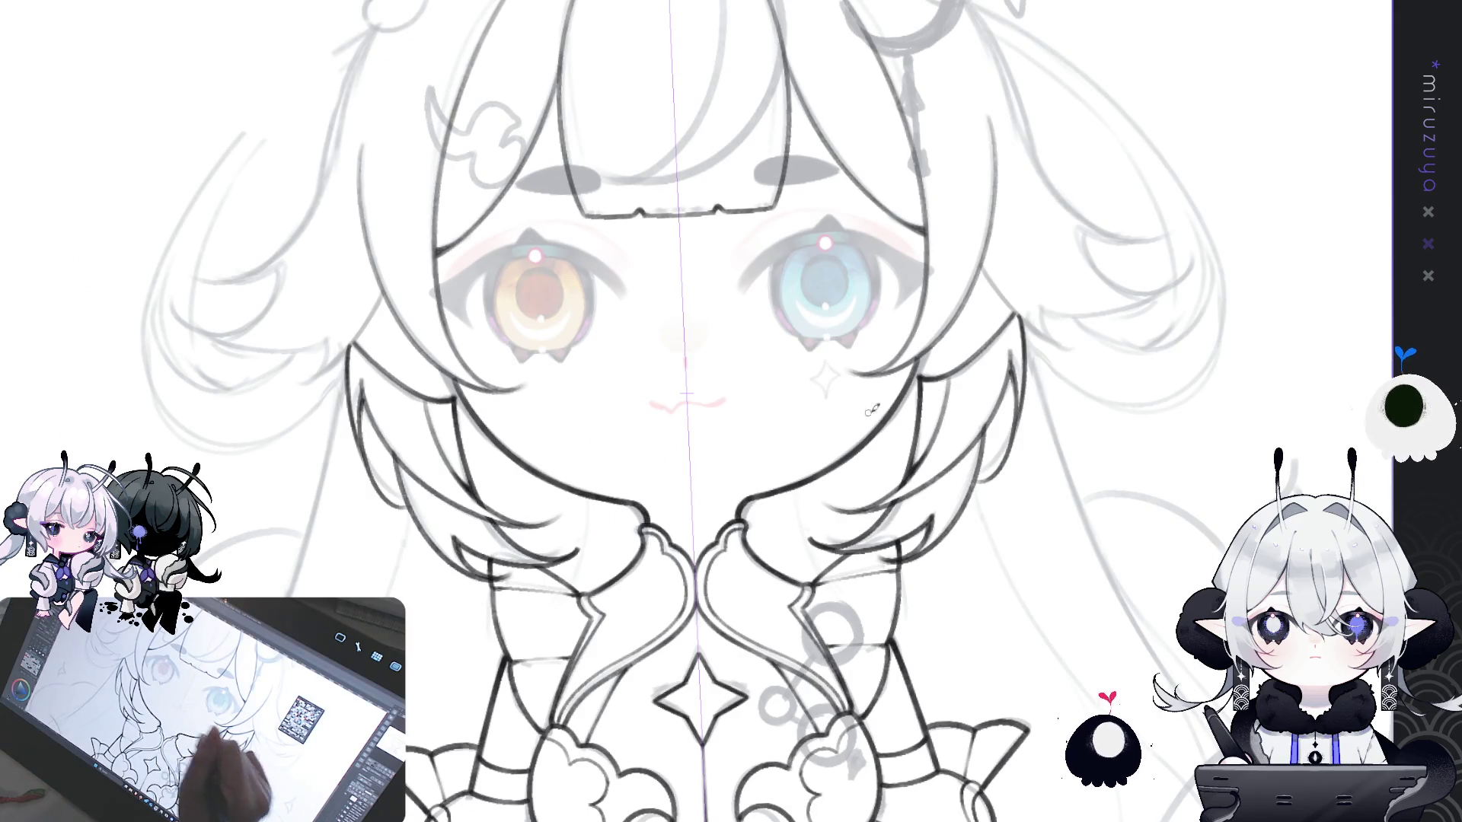
drag(872, 410, 879, 544)
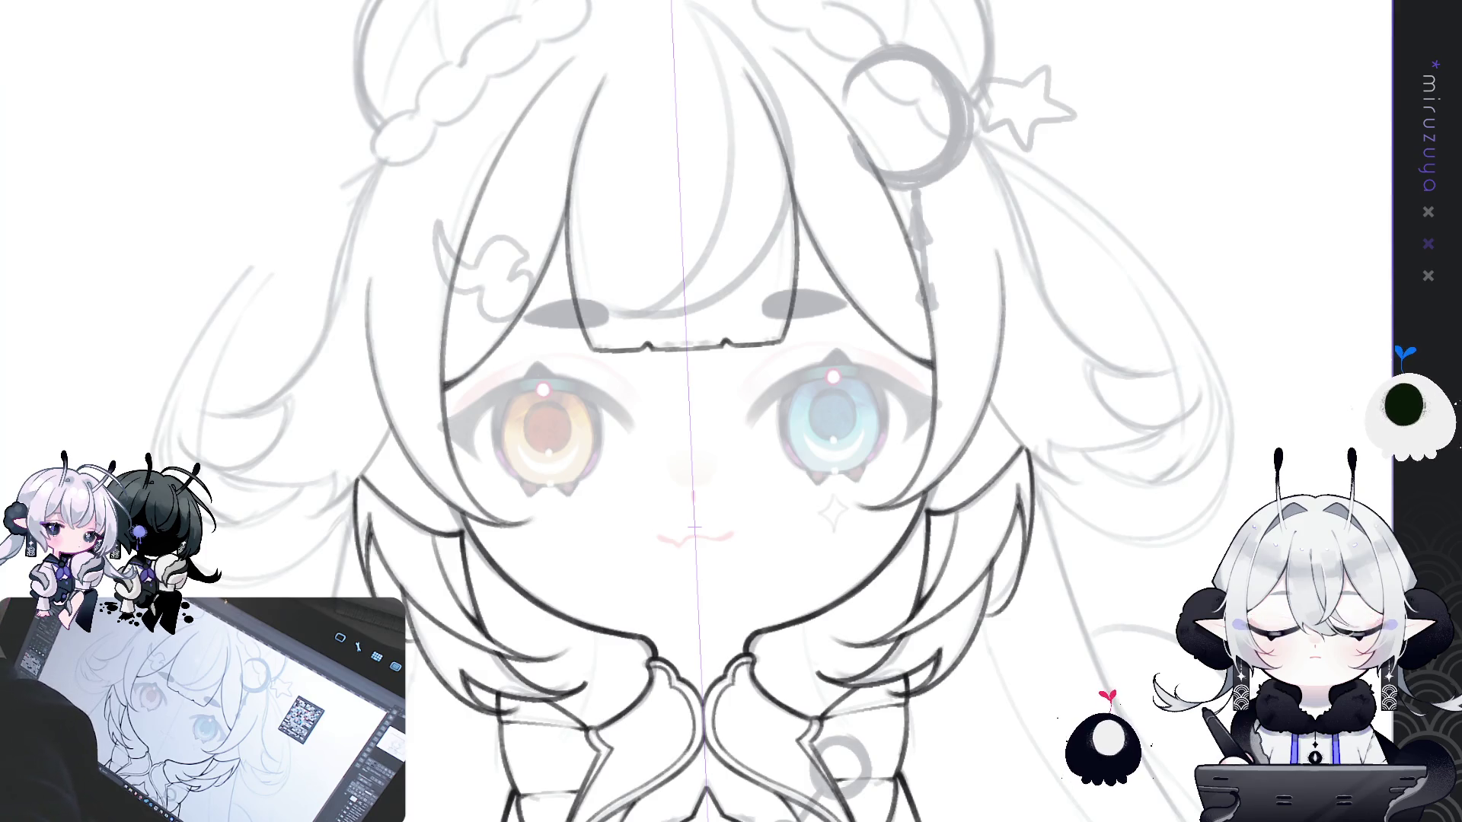
scroll(731, 411, down, 3)
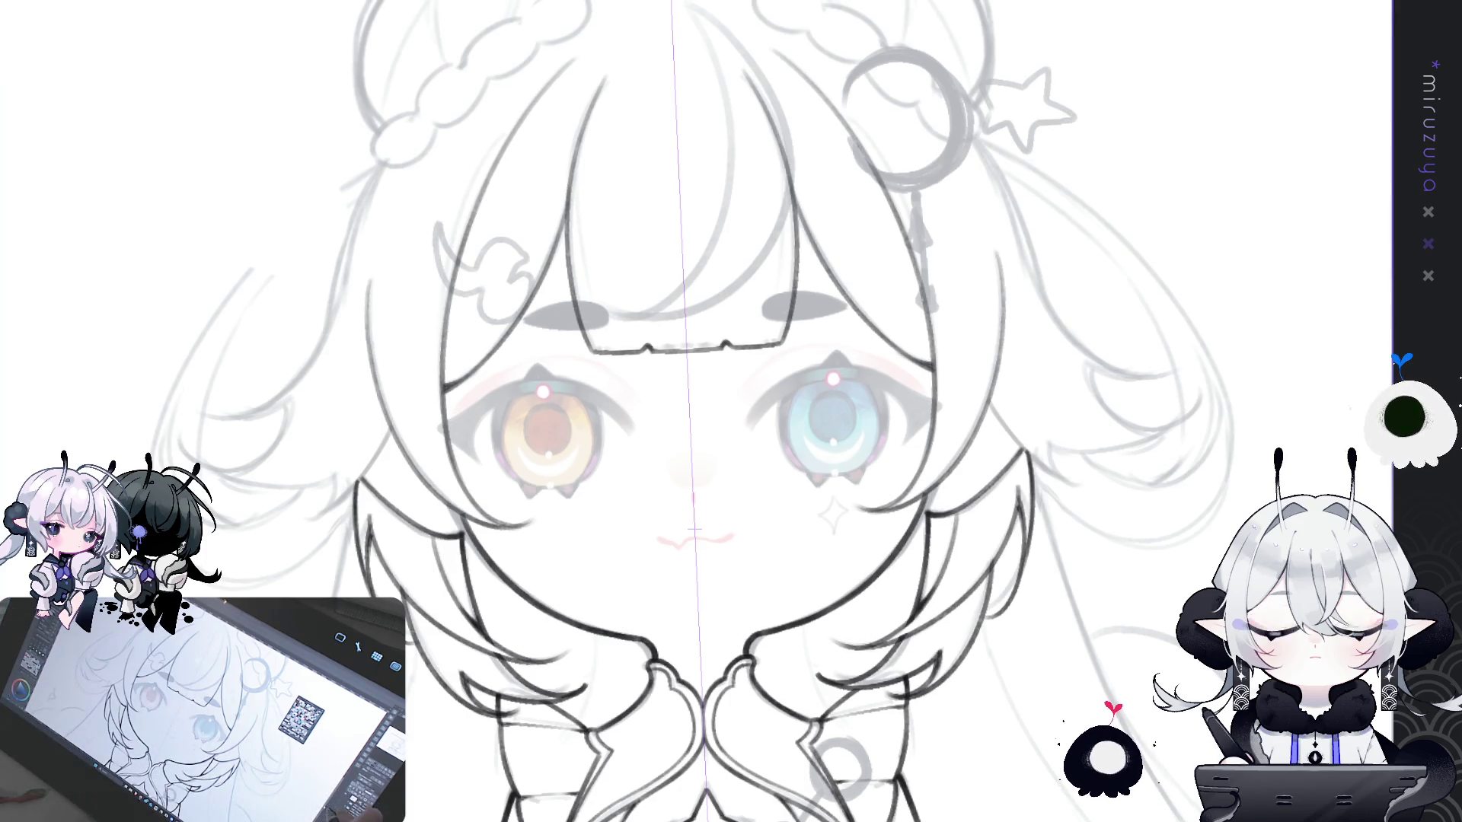
scroll(881, 405, up, 3)
drag(881, 405, 653, 217)
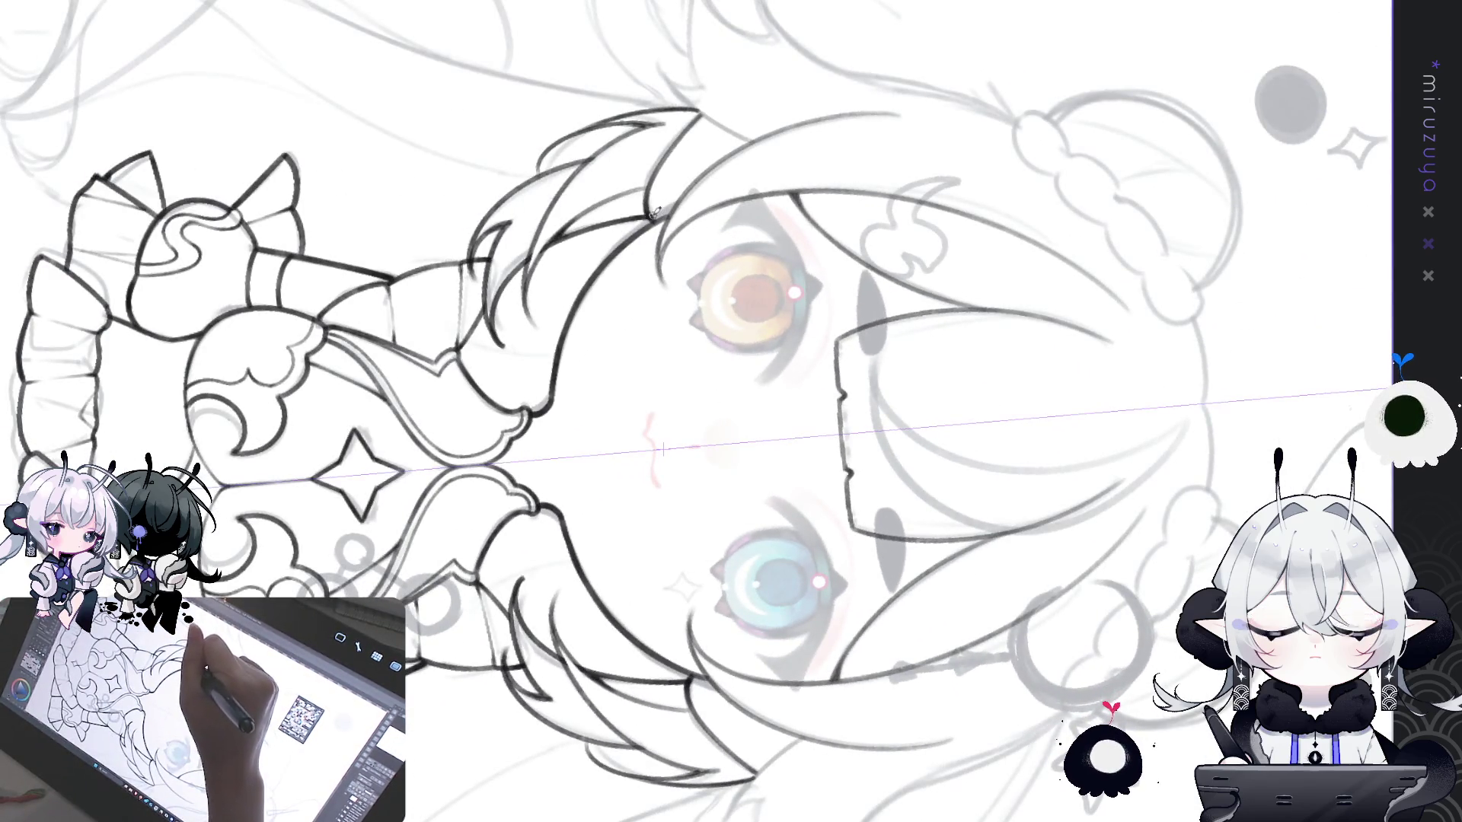
drag(649, 206, 519, 452)
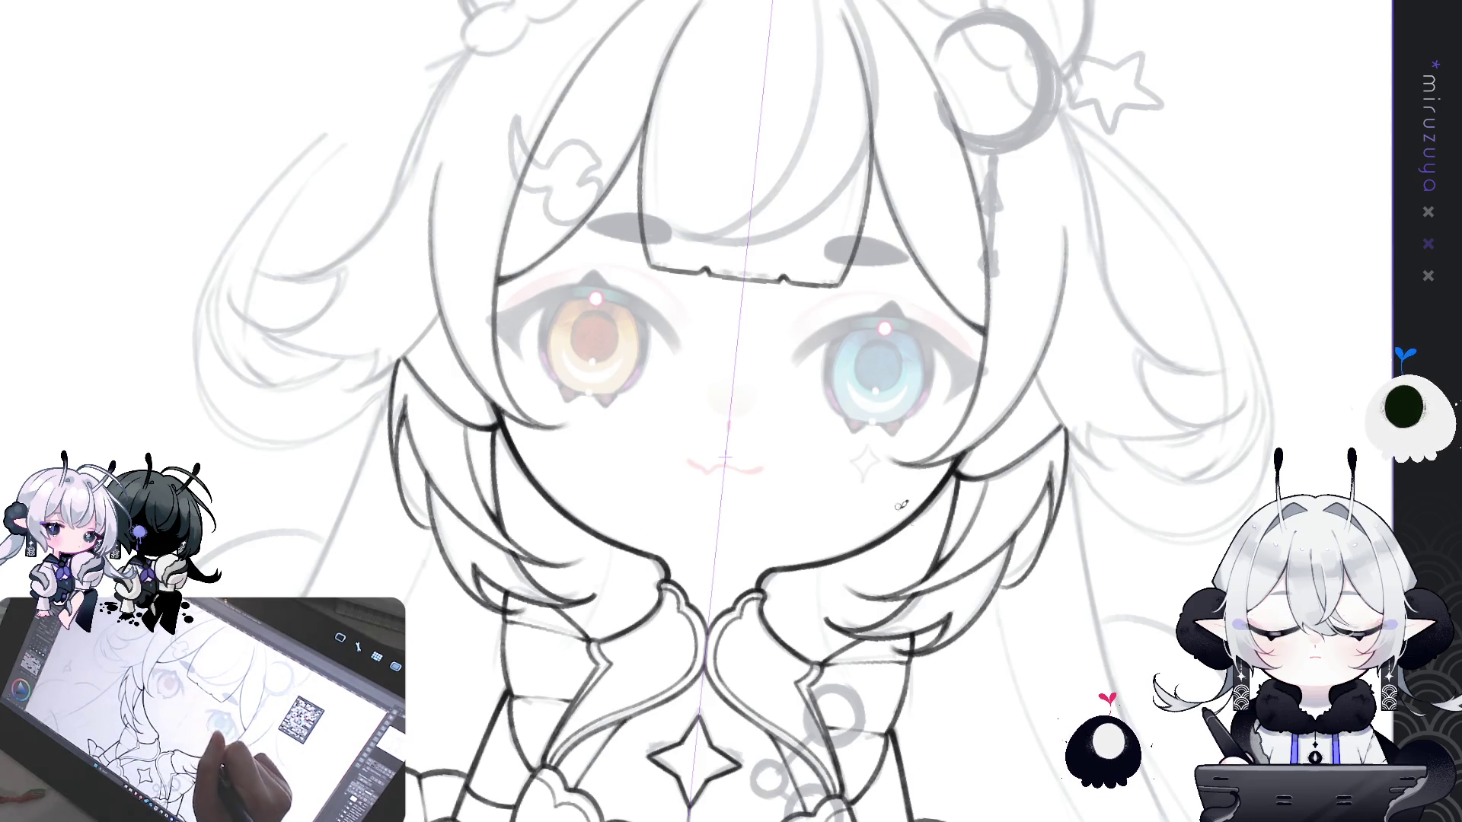
scroll(761, 471, down, 2)
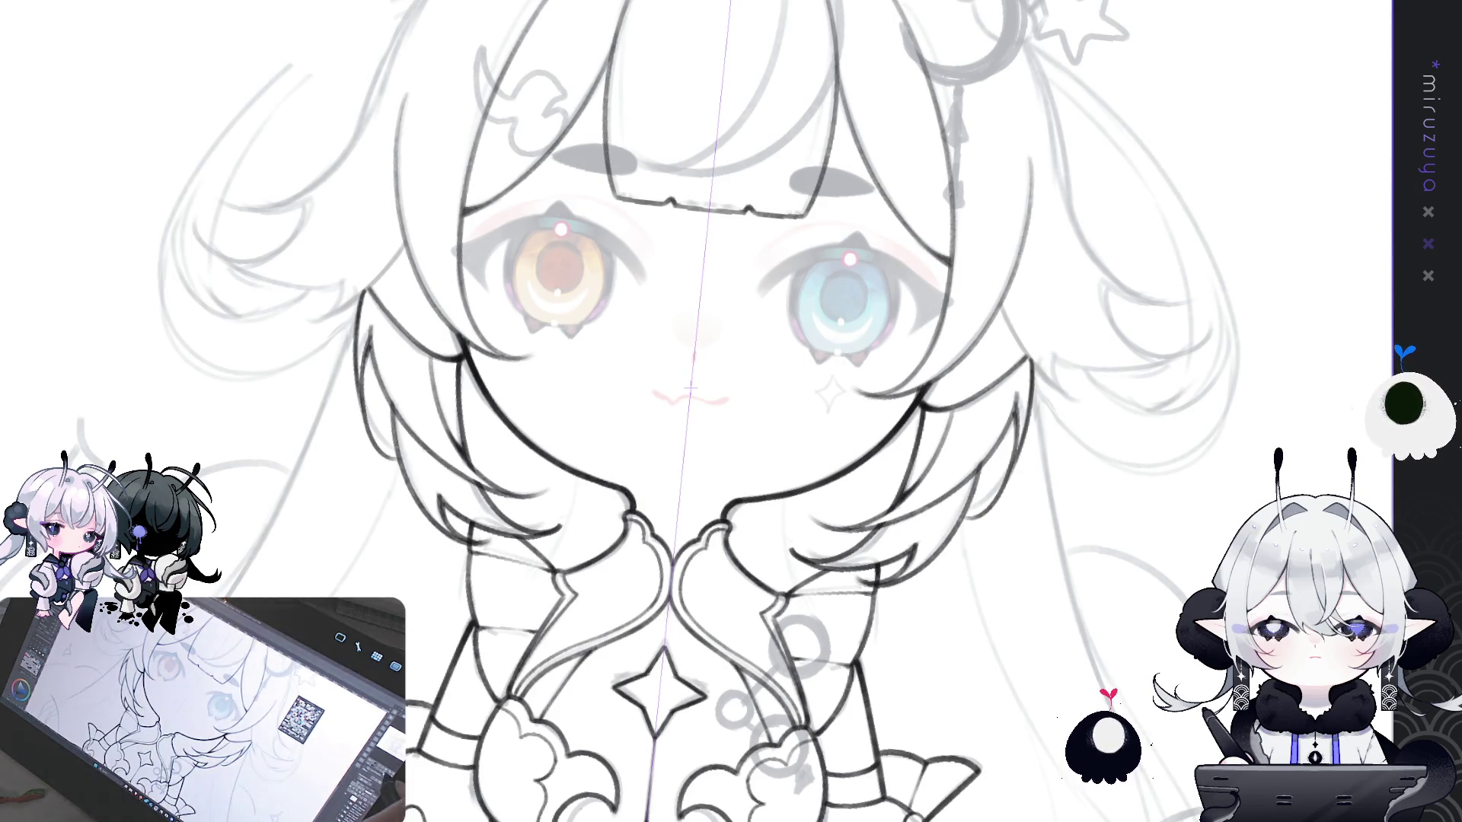
key(ctrl+at)
scroll(696, 411, up, 1)
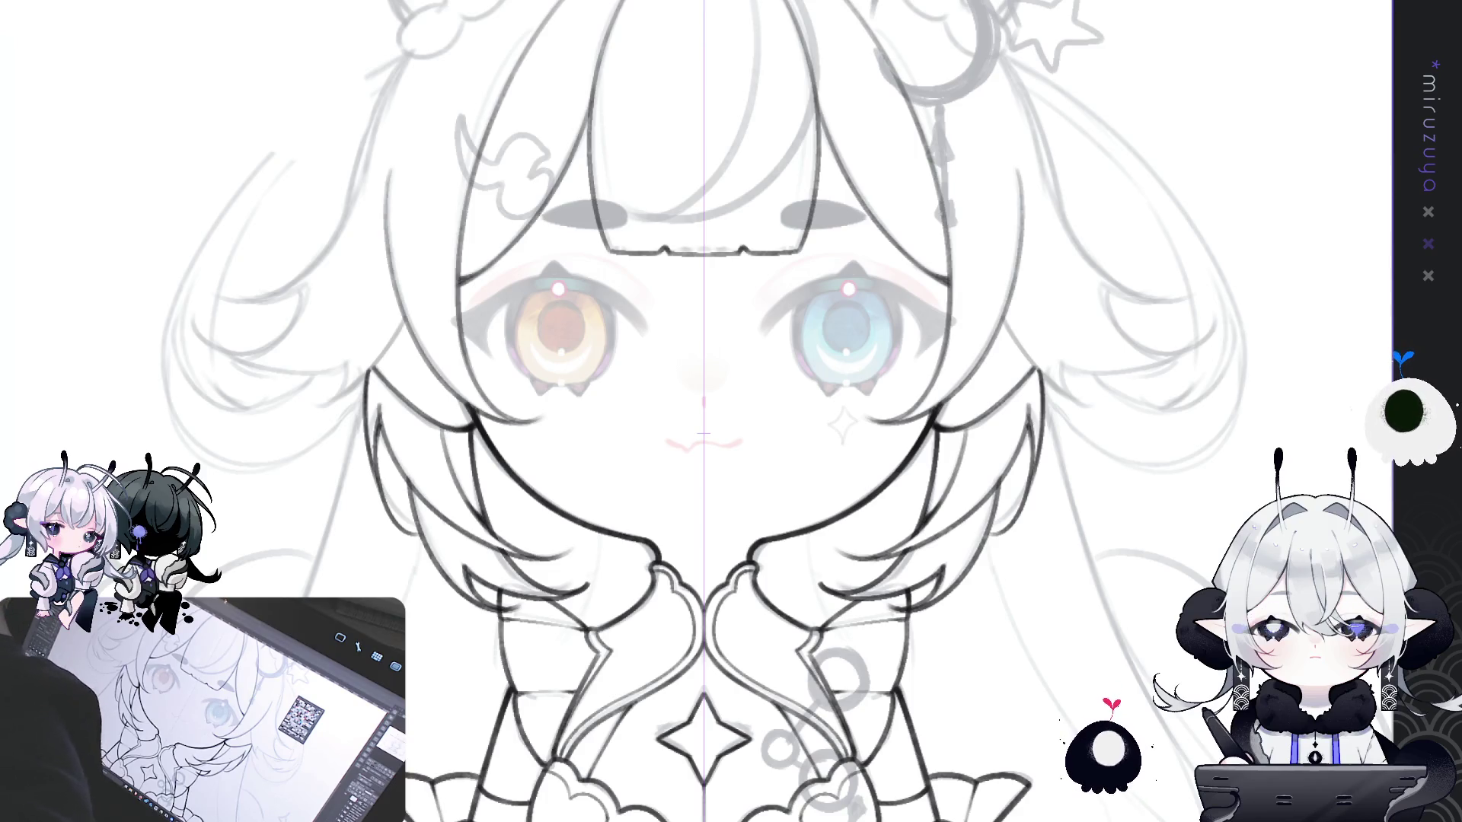
mouse_move(811, 818)
mouse_down()
mouse_move(813, 567)
mouse_move(831, 564)
mouse_up()
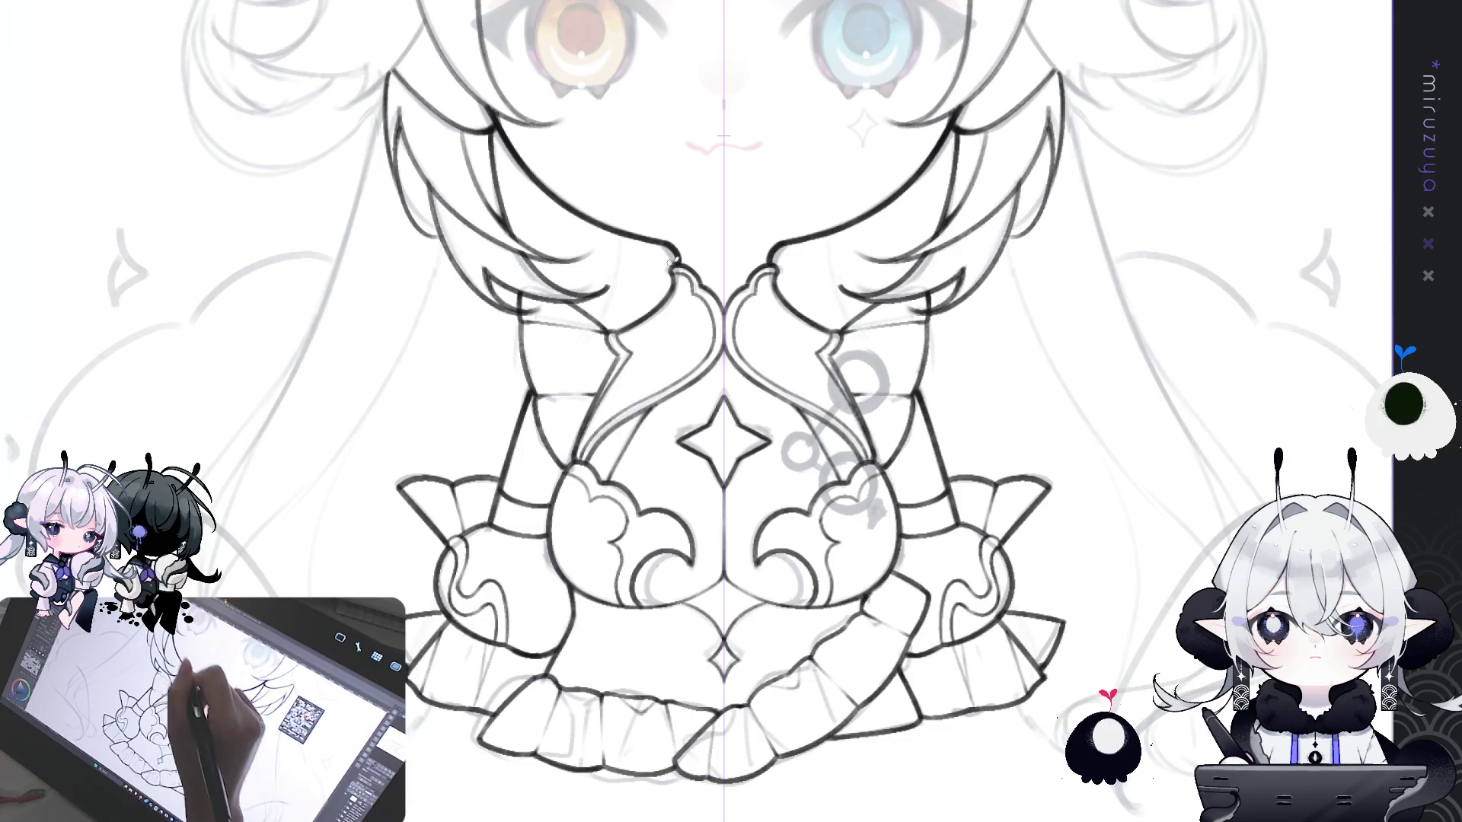
- Pan back to the face, then fit the whole drawing in the window for review
drag(575, 185, 647, 326)
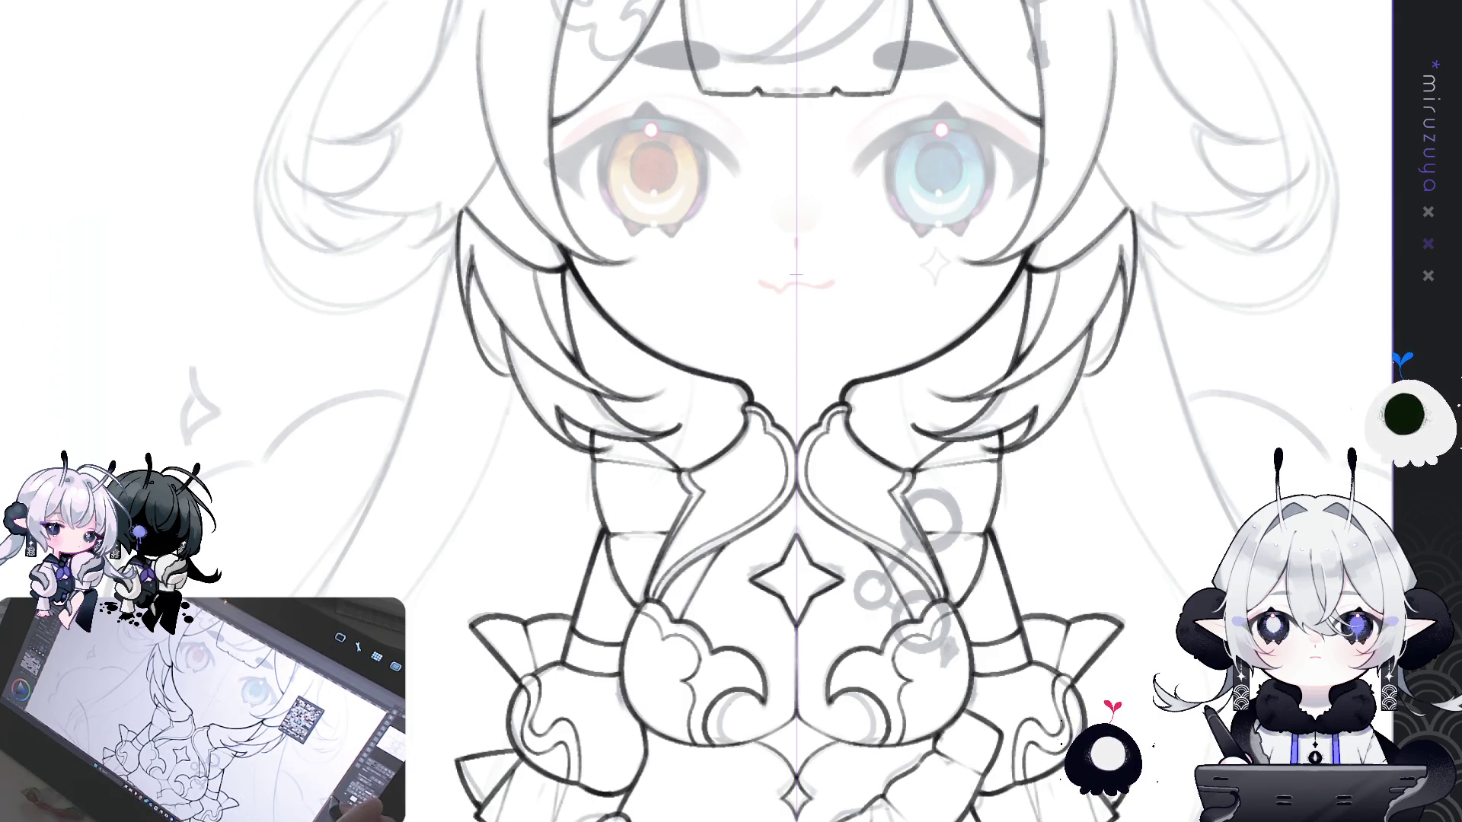
key(ctrl+0)
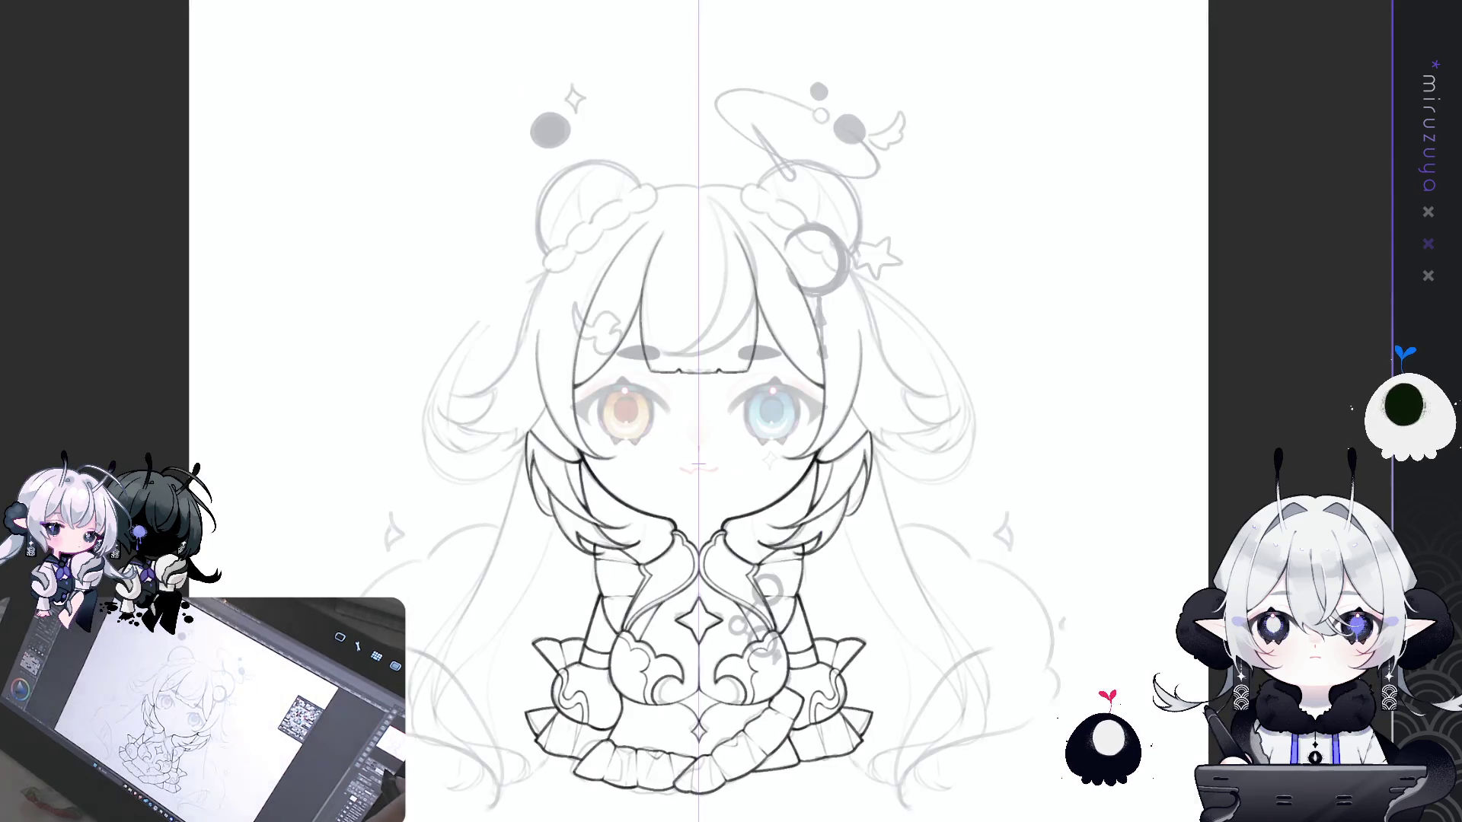
key(ctrl+plus)
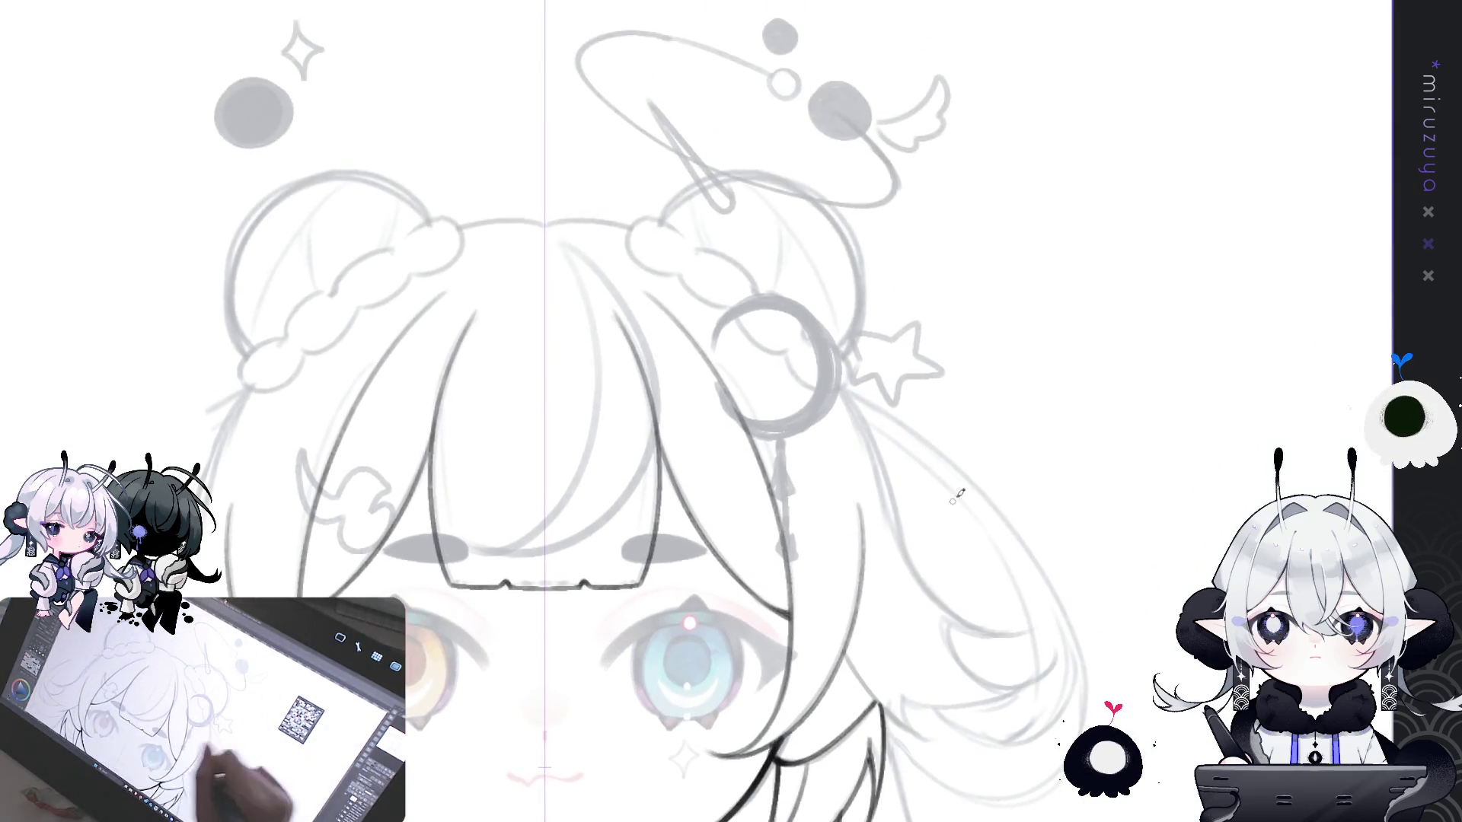
- Ink the C-shaped braid-start curve on the bun top, mirrored onto the other bun
drag(731, 411, 819, 259)
drag(588, 123, 653, 114)
drag(784, 232, 769, 294)
key(ctrl+z)
key(ctrl+z)
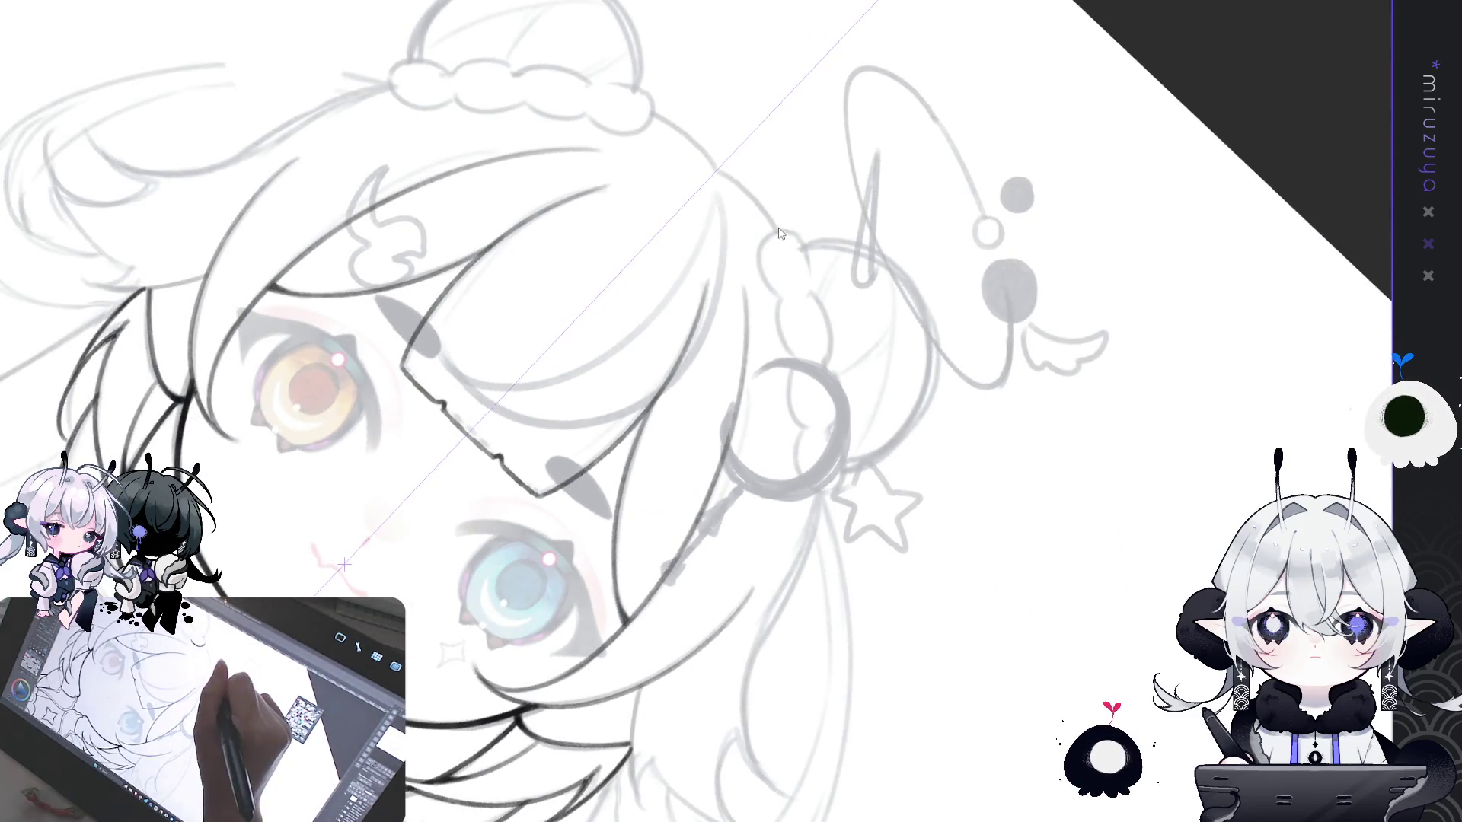
drag(780, 229, 812, 287)
drag(594, 81, 653, 111)
key(ctrl+z)
mouse_move(775, 296)
mouse_down()
mouse_move(760, 239)
mouse_move(799, 242)
mouse_up()
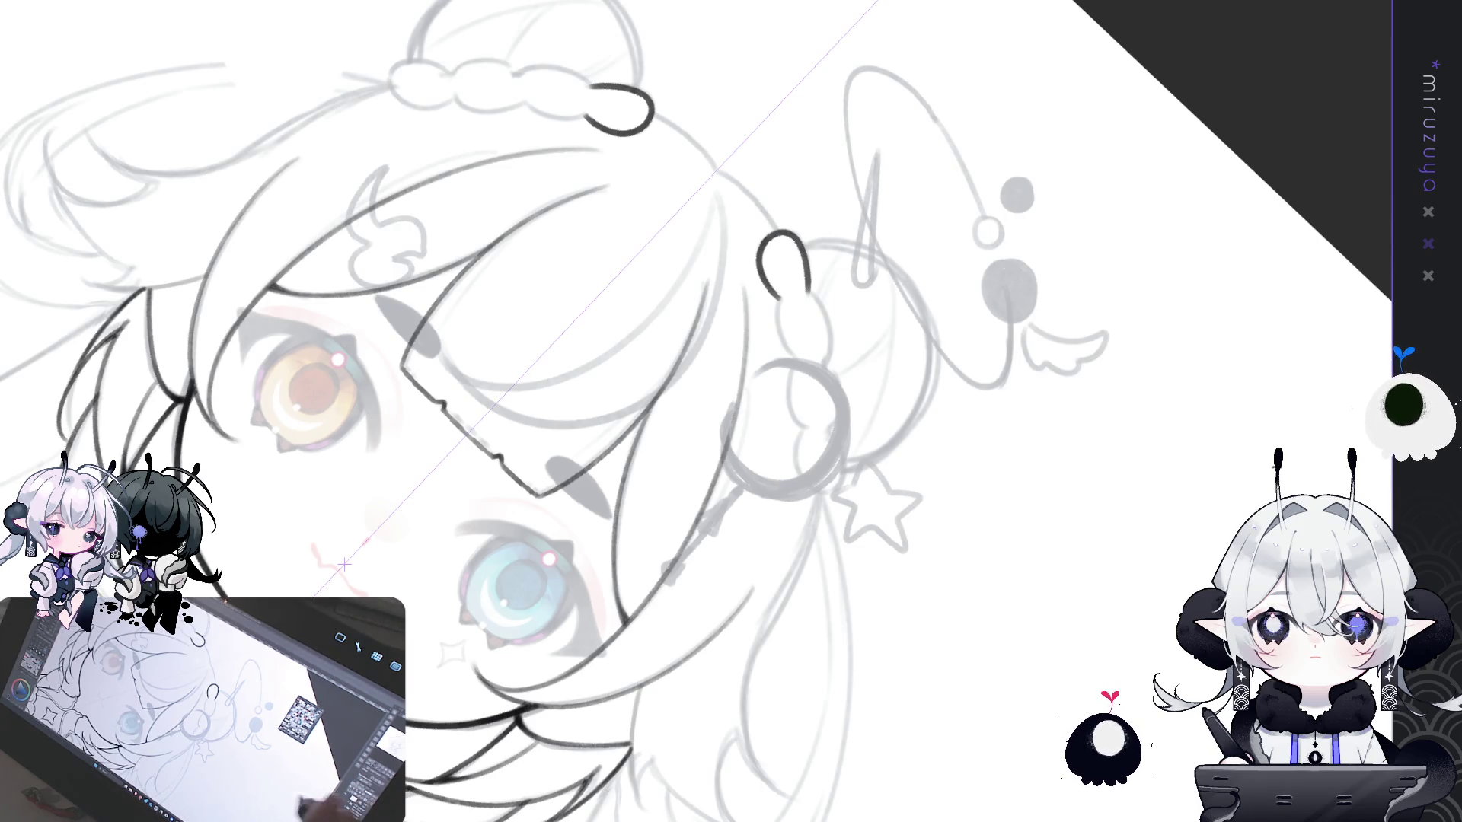
- Extend the bun curve upward into a small hook and lengthen it downward
drag(344, 564, 316, 446)
key(Delete)
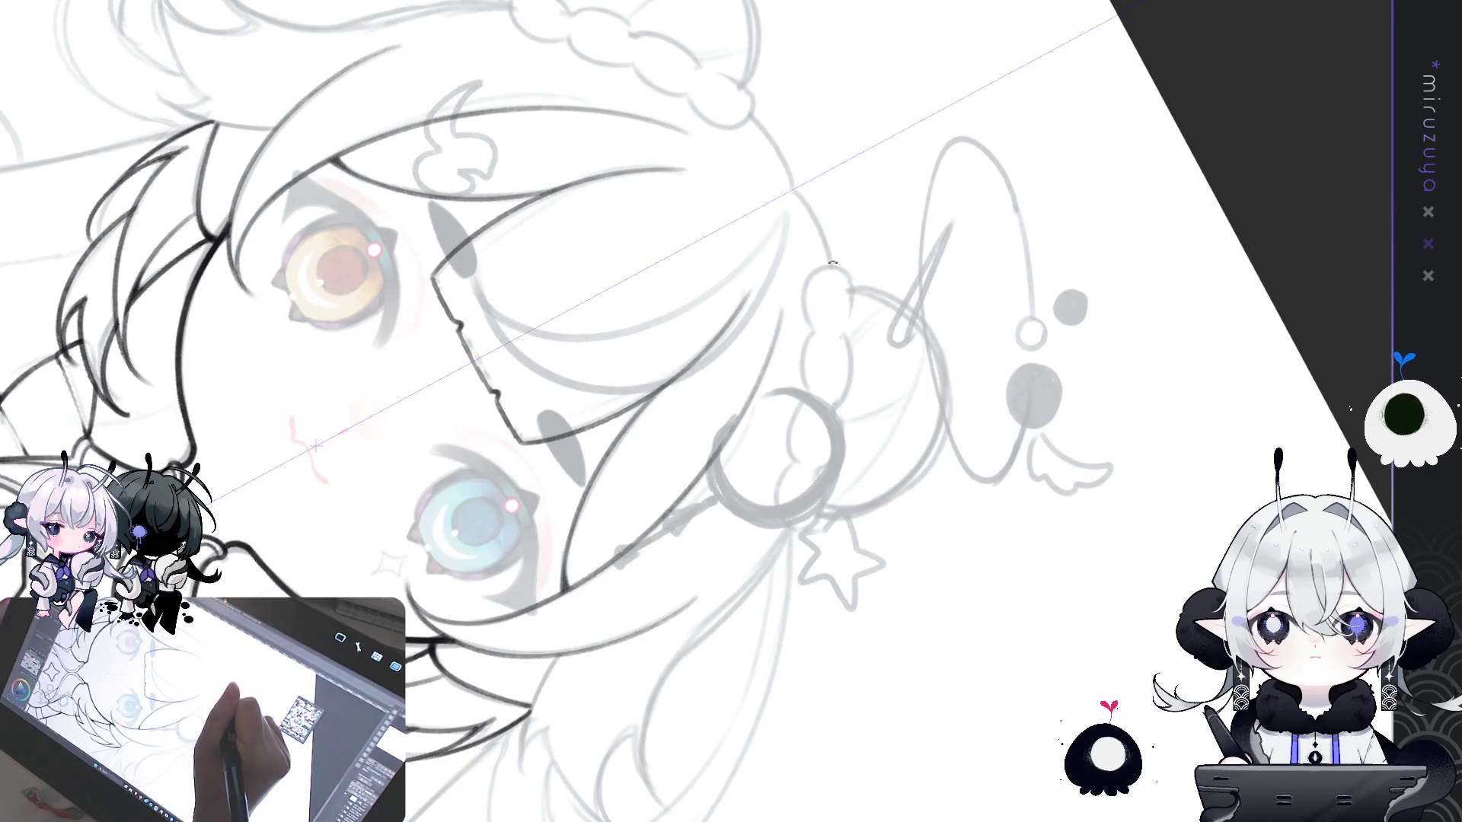
key(ctrl+z)
drag(816, 305, 828, 261)
drag(816, 335, 840, 363)
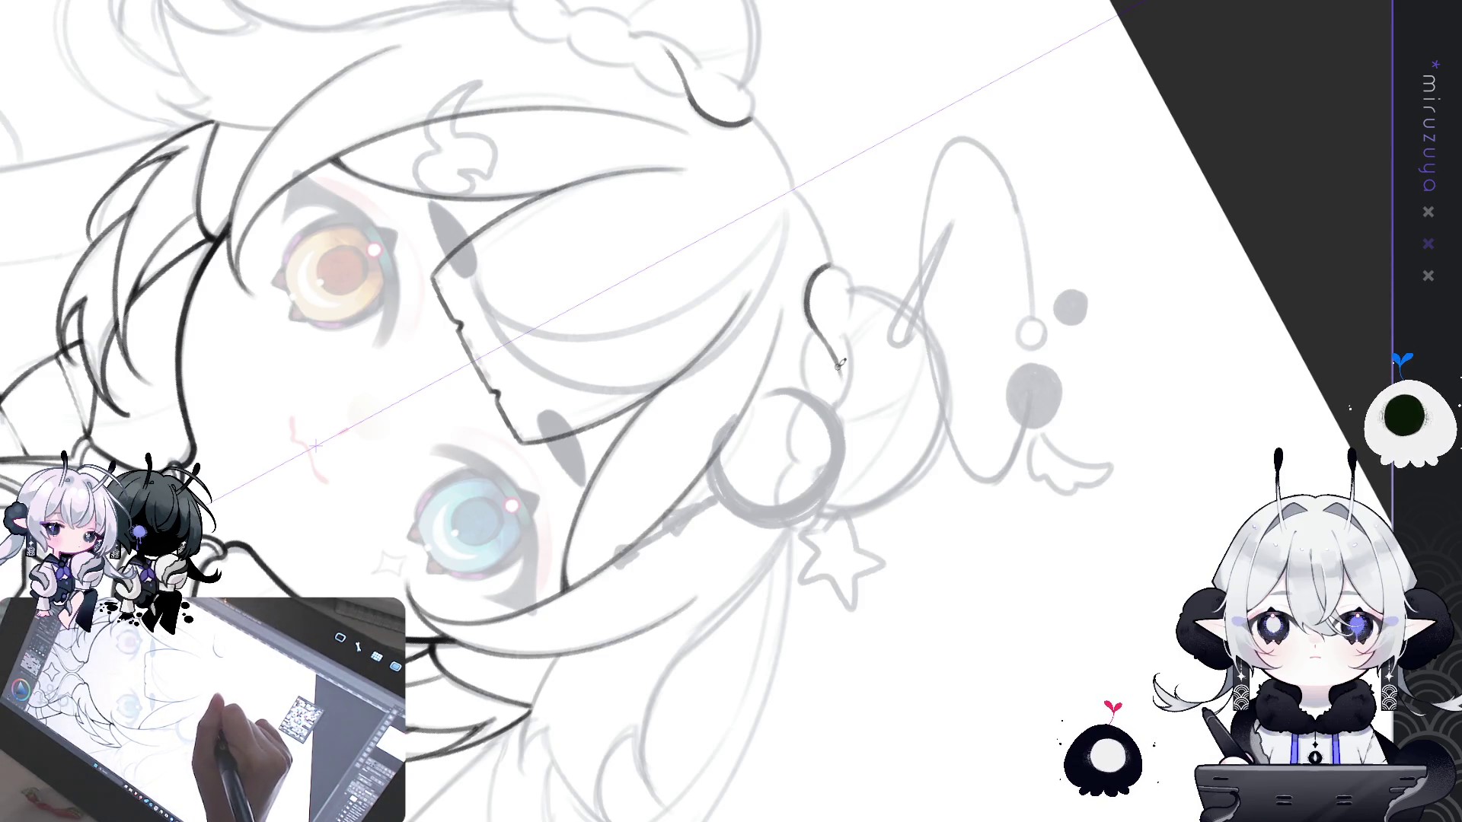
key(h)
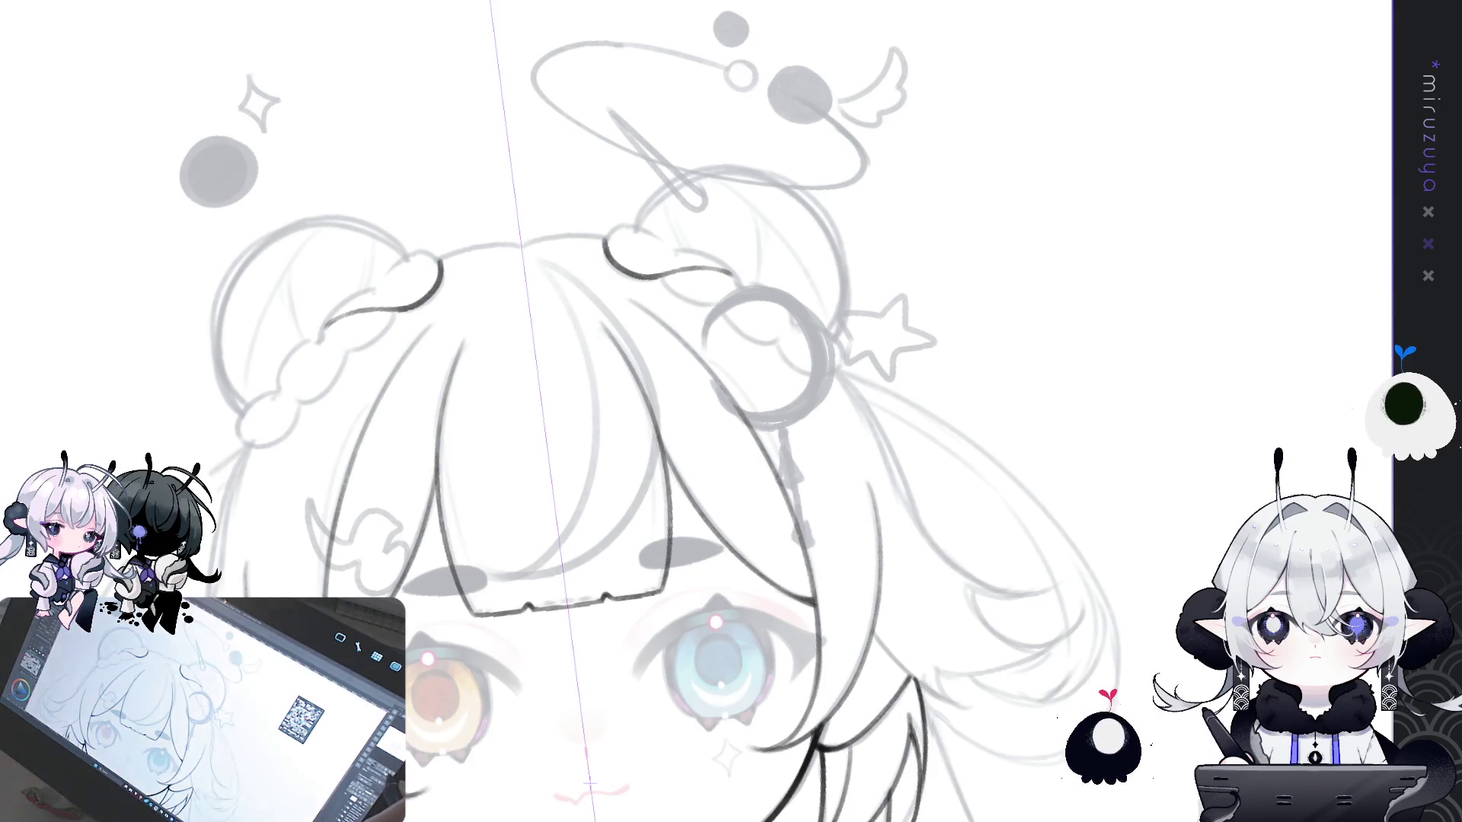
key(h)
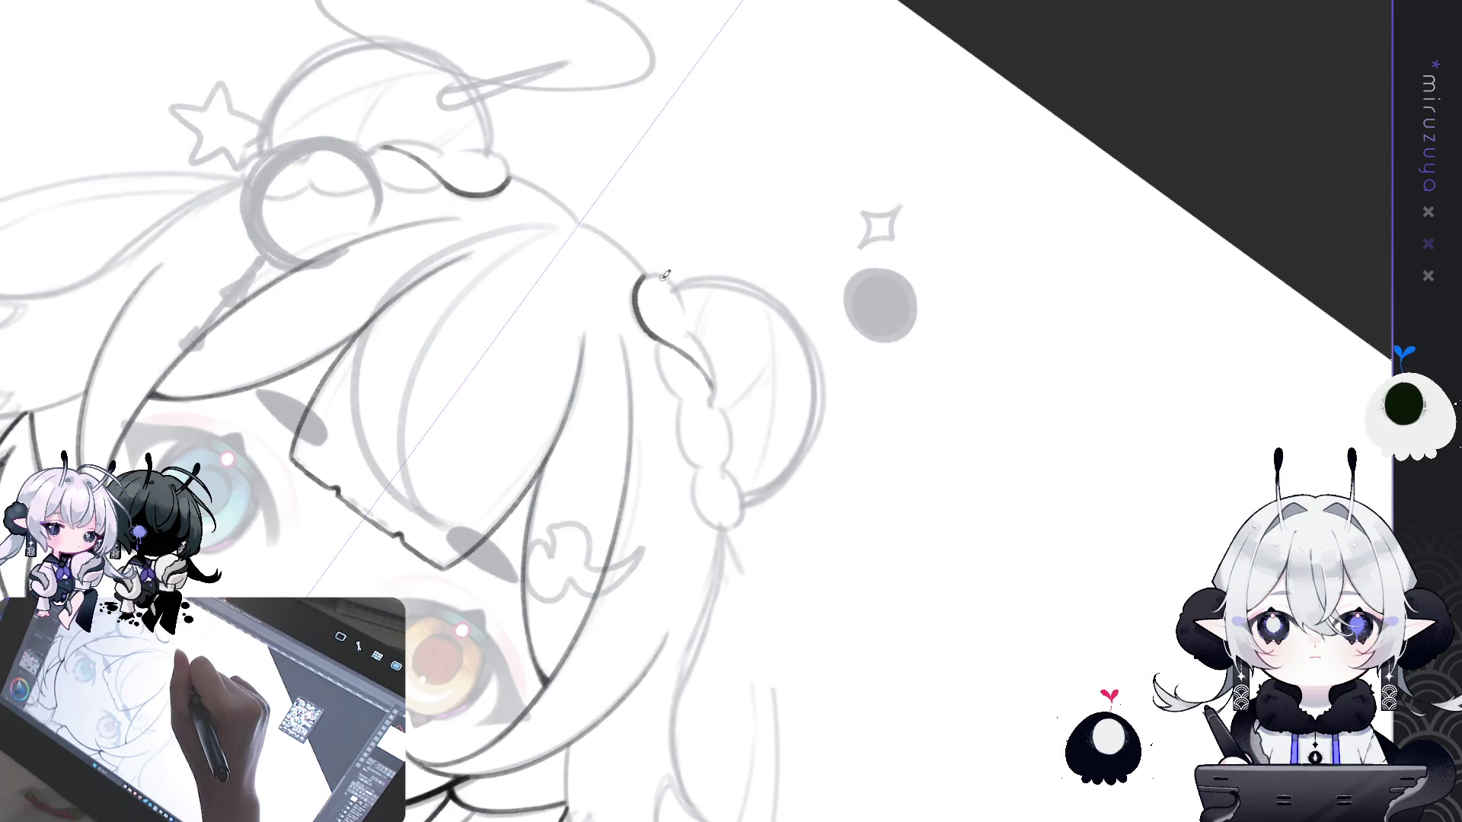
- Close the first braid loop and add the next longer link below it on both buns
drag(676, 281, 695, 350)
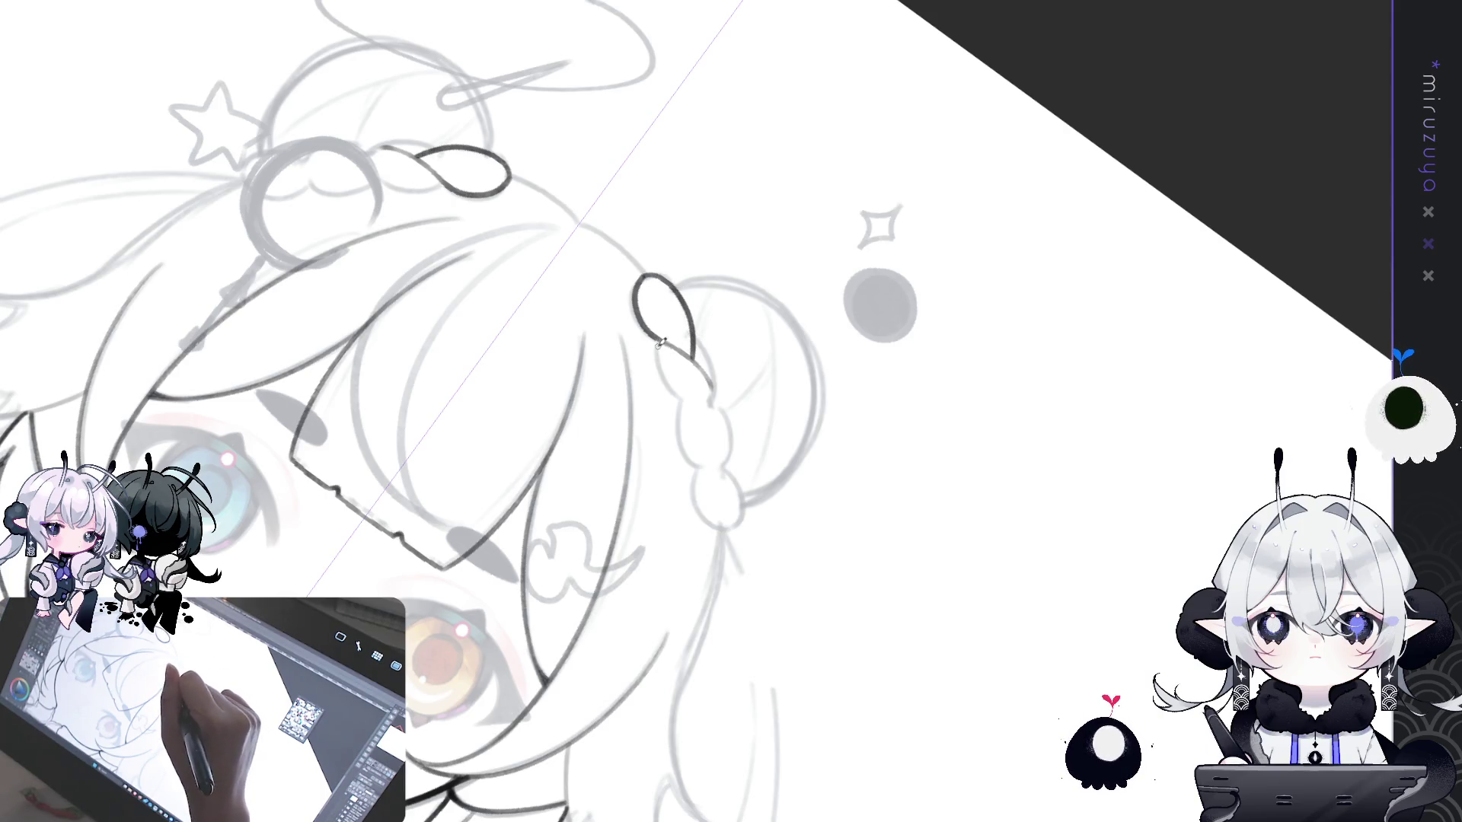
drag(659, 354, 716, 424)
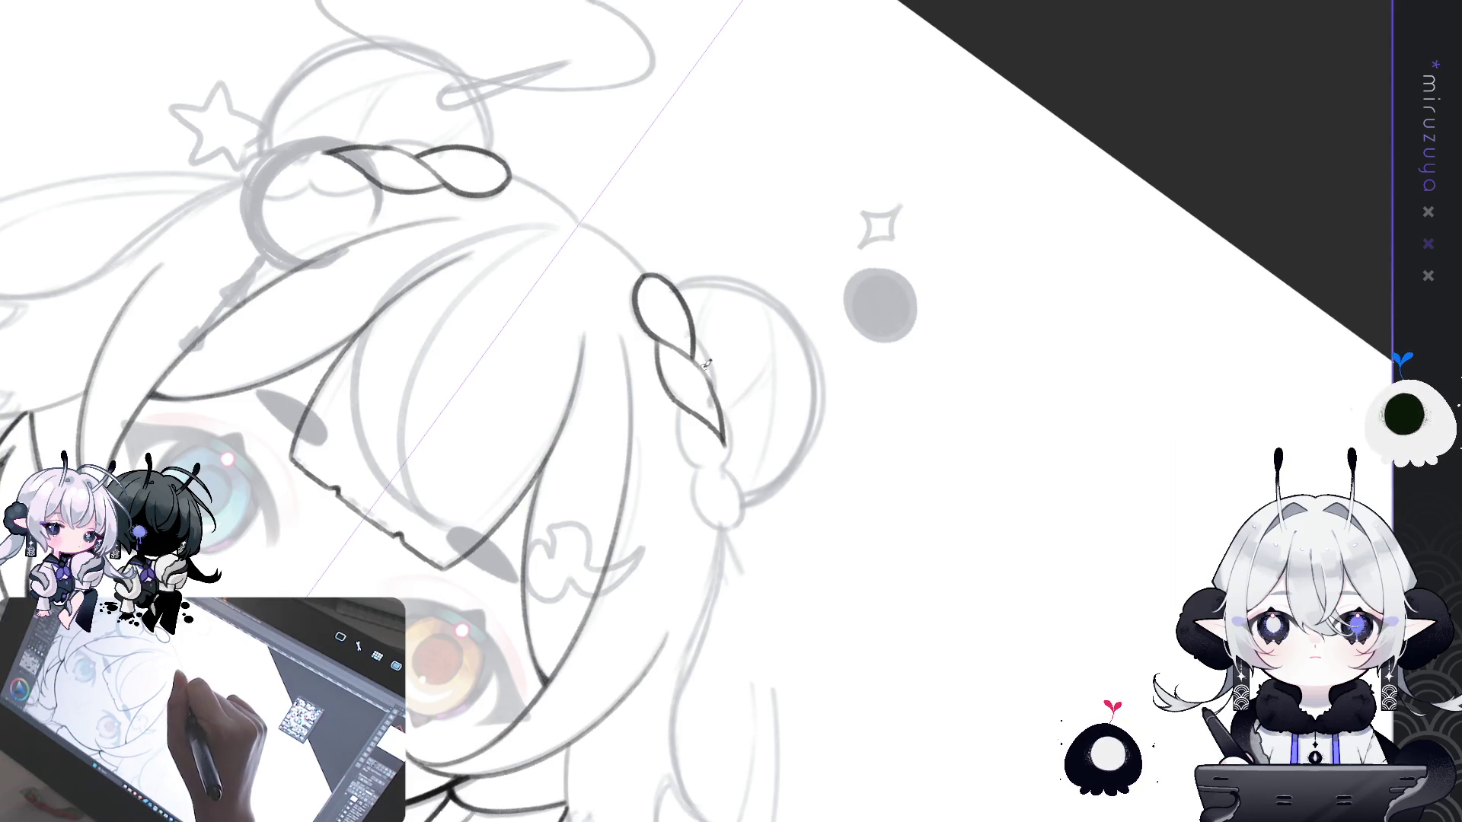
key(ctrl+z)
drag(659, 352, 710, 415)
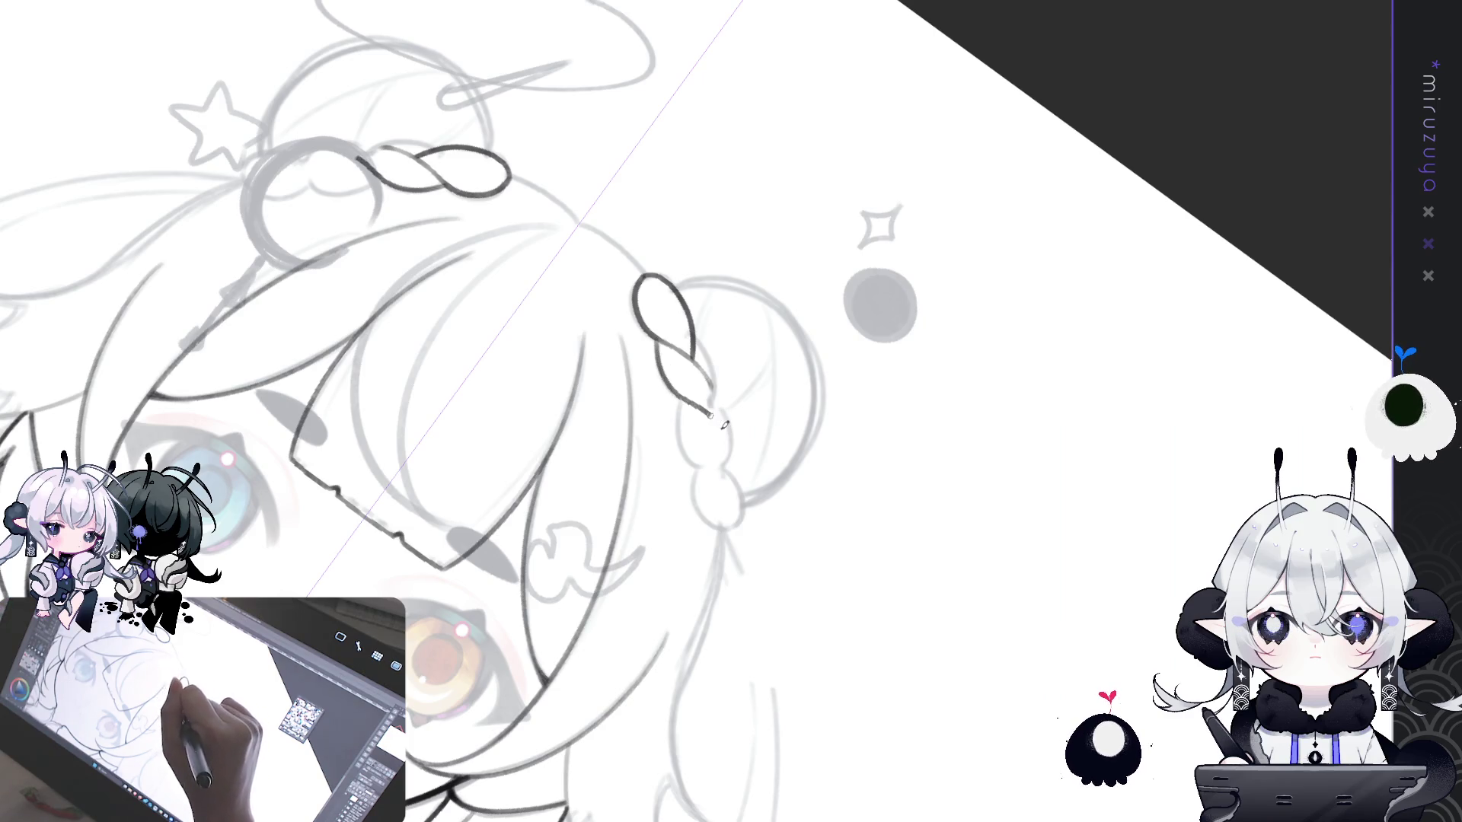
key(ctrl+z)
drag(658, 339, 727, 431)
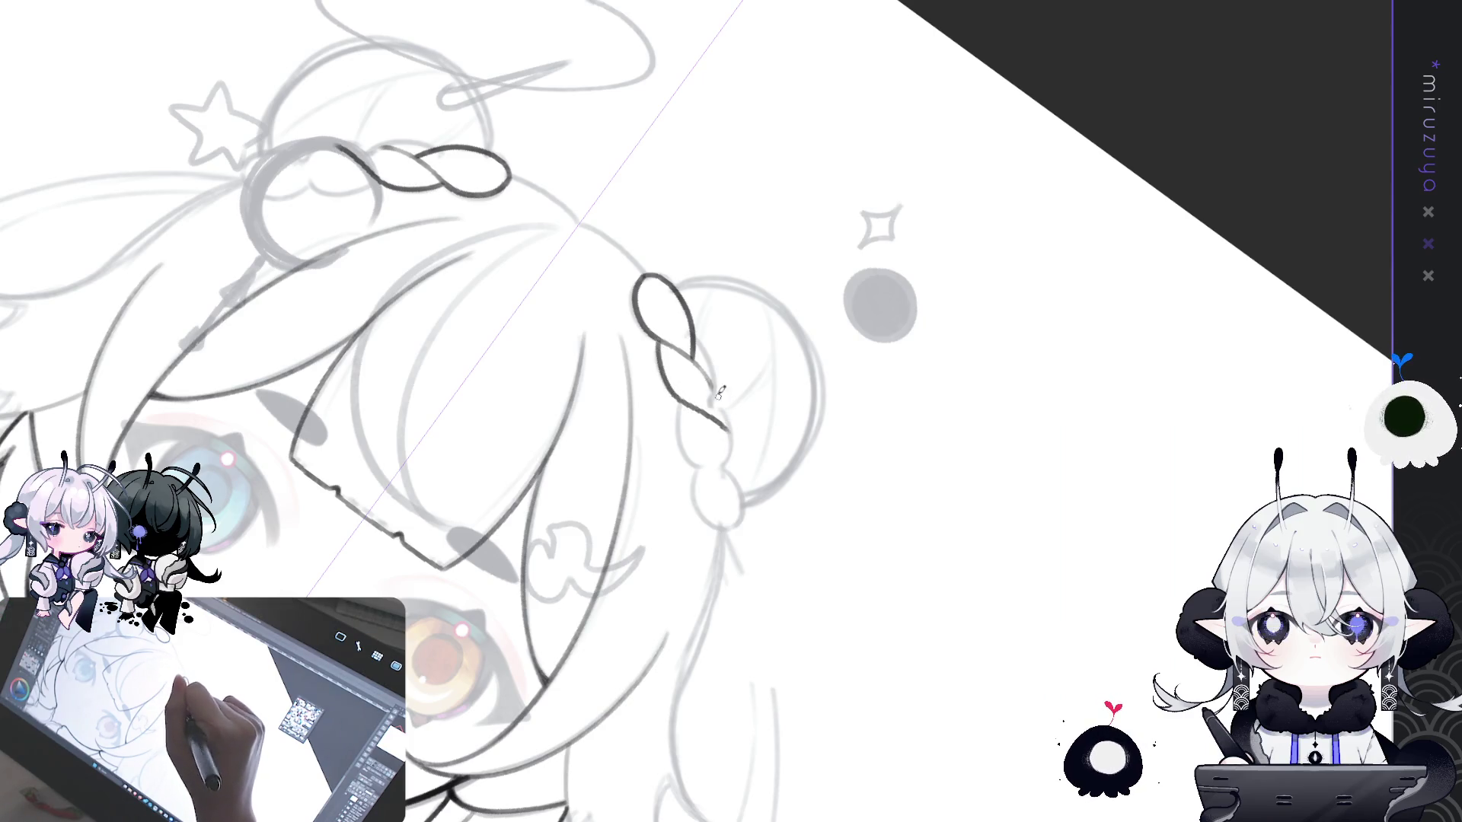
mouse_move(693, 339)
mouse_down()
mouse_move(723, 368)
mouse_move(706, 340)
mouse_move(723, 407)
mouse_up()
key(ctrl+z)
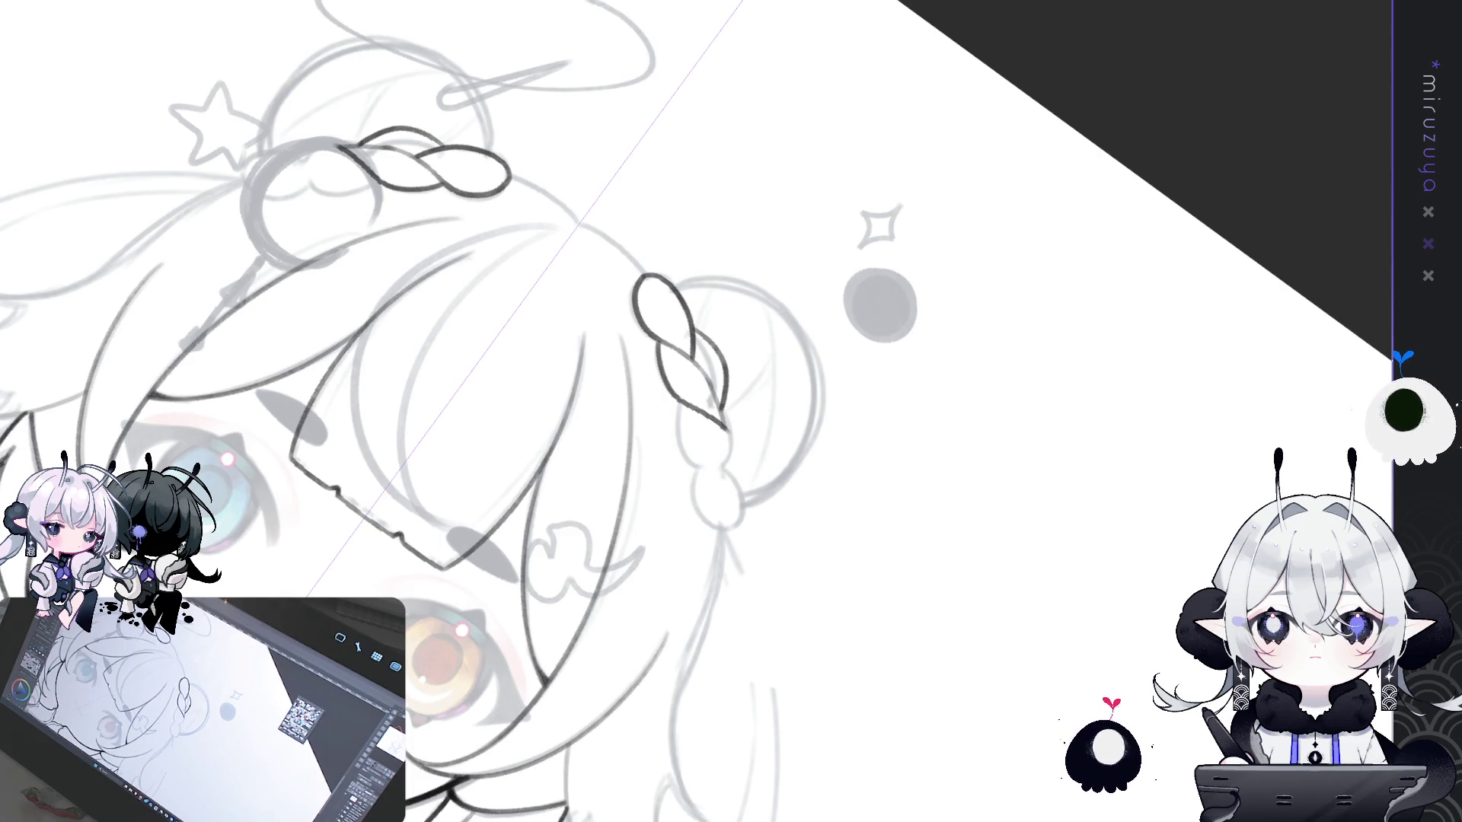
- Rotate the canvas view clockwise to continue along the braids
key(asciicircum)
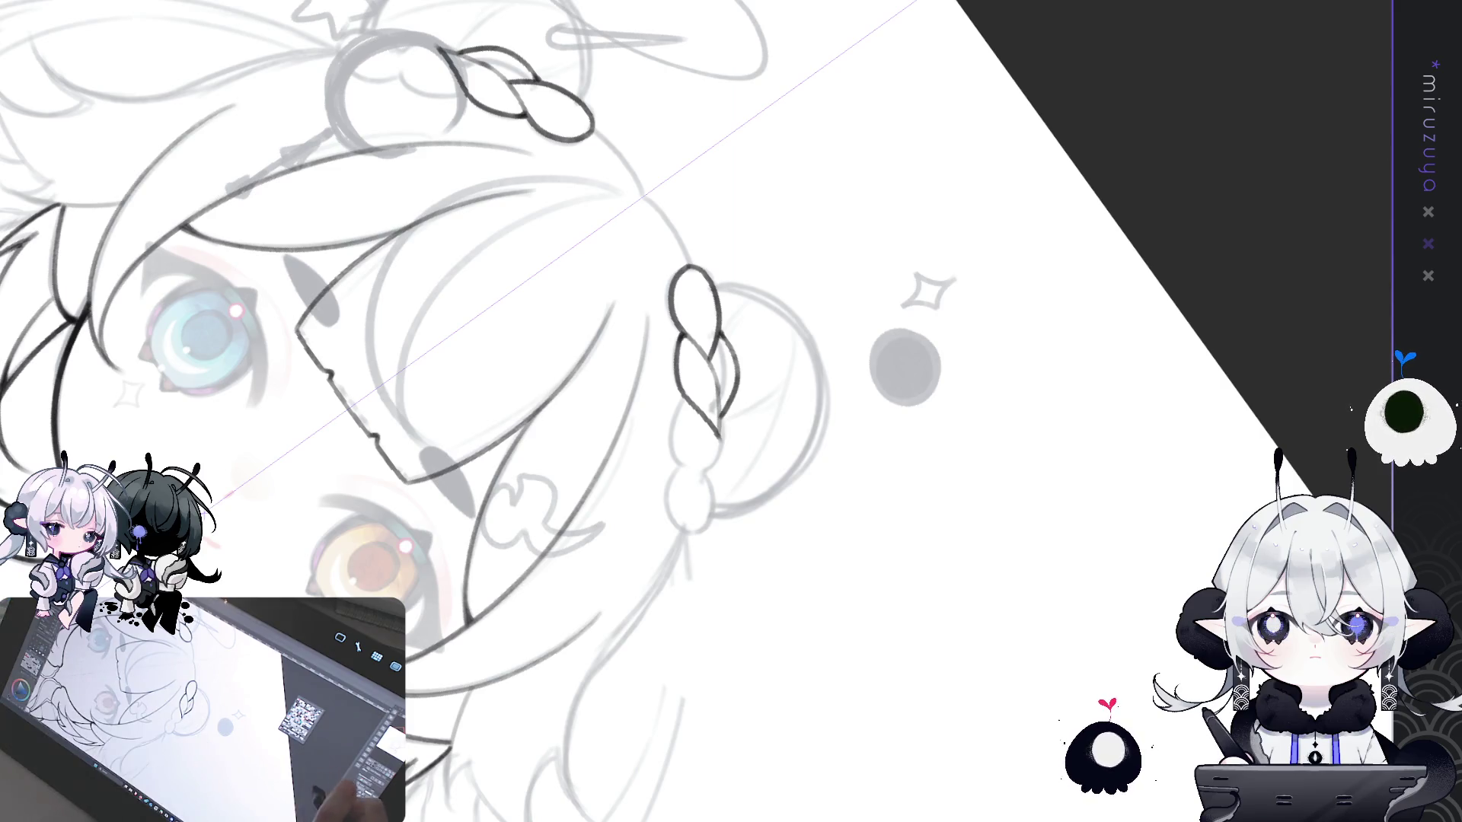
- Trace the right and middle-right edges of the lower braid, then turn the view upright
mouse_move(859, 344)
mouse_down()
mouse_move(695, 356)
mouse_move(708, 388)
mouse_move(674, 335)
mouse_move(669, 392)
mouse_move(713, 420)
mouse_up()
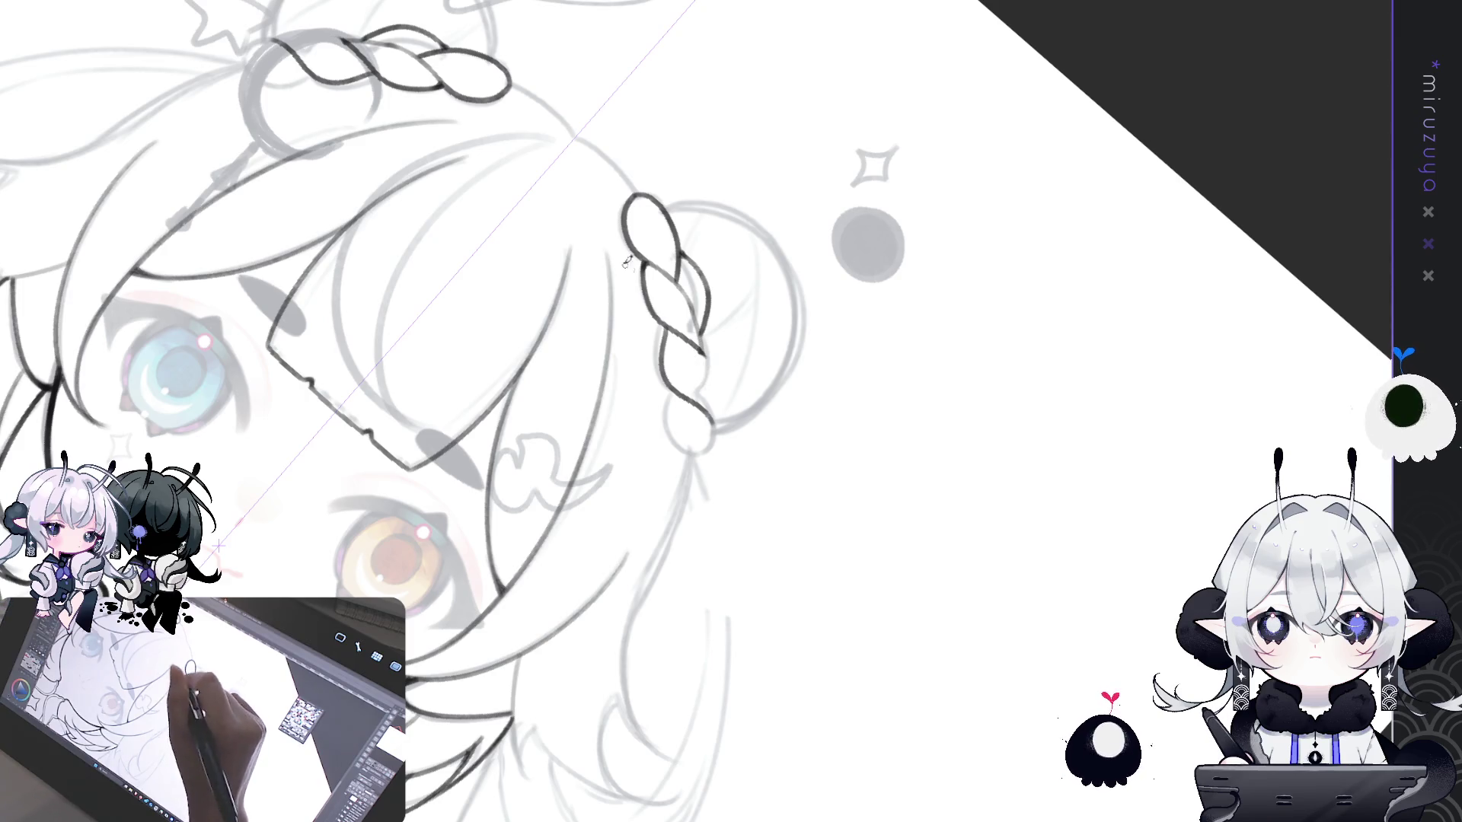
drag(683, 335, 716, 420)
drag(680, 332, 710, 369)
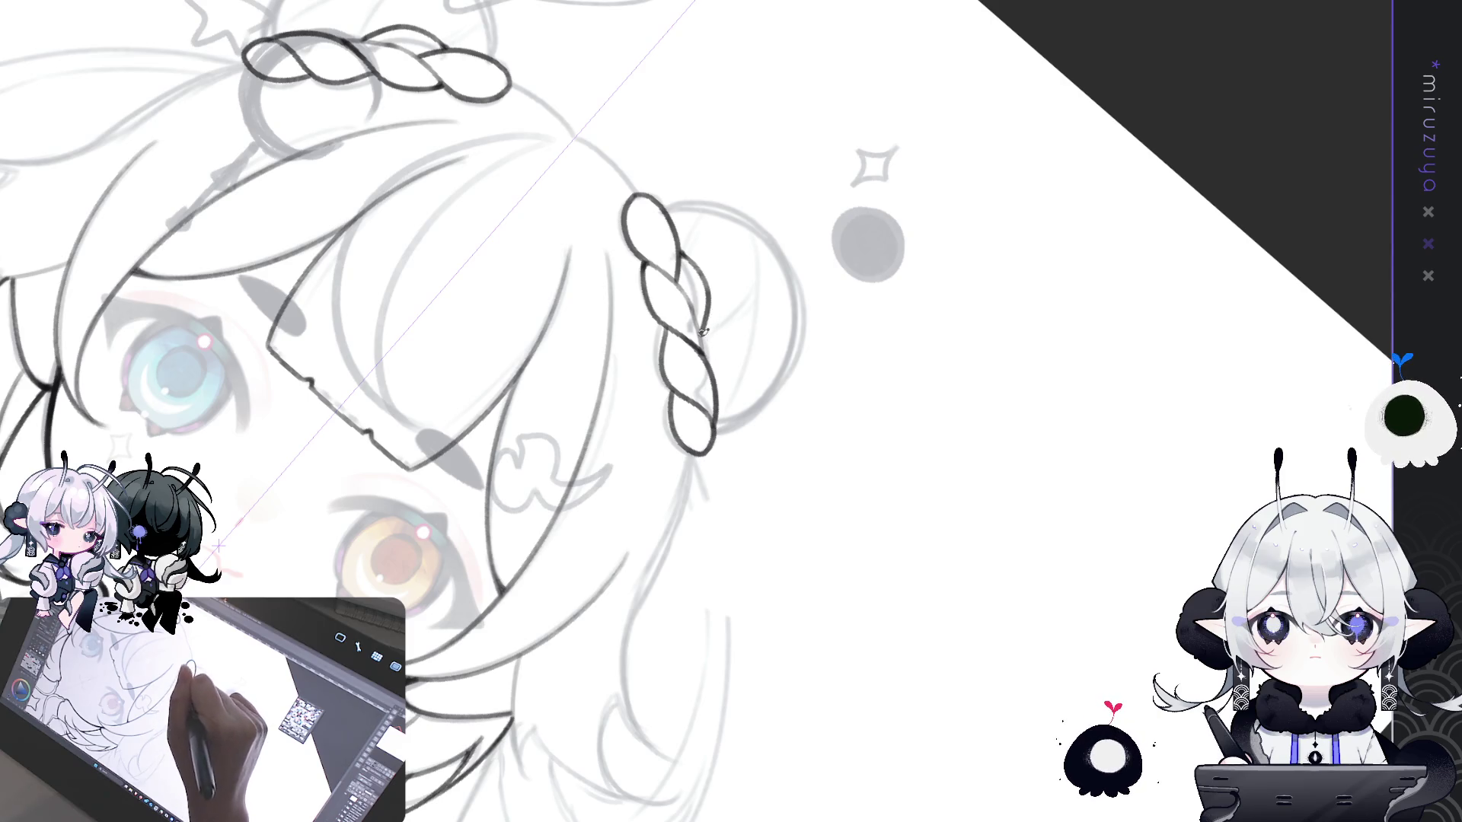
drag(718, 339, 727, 425)
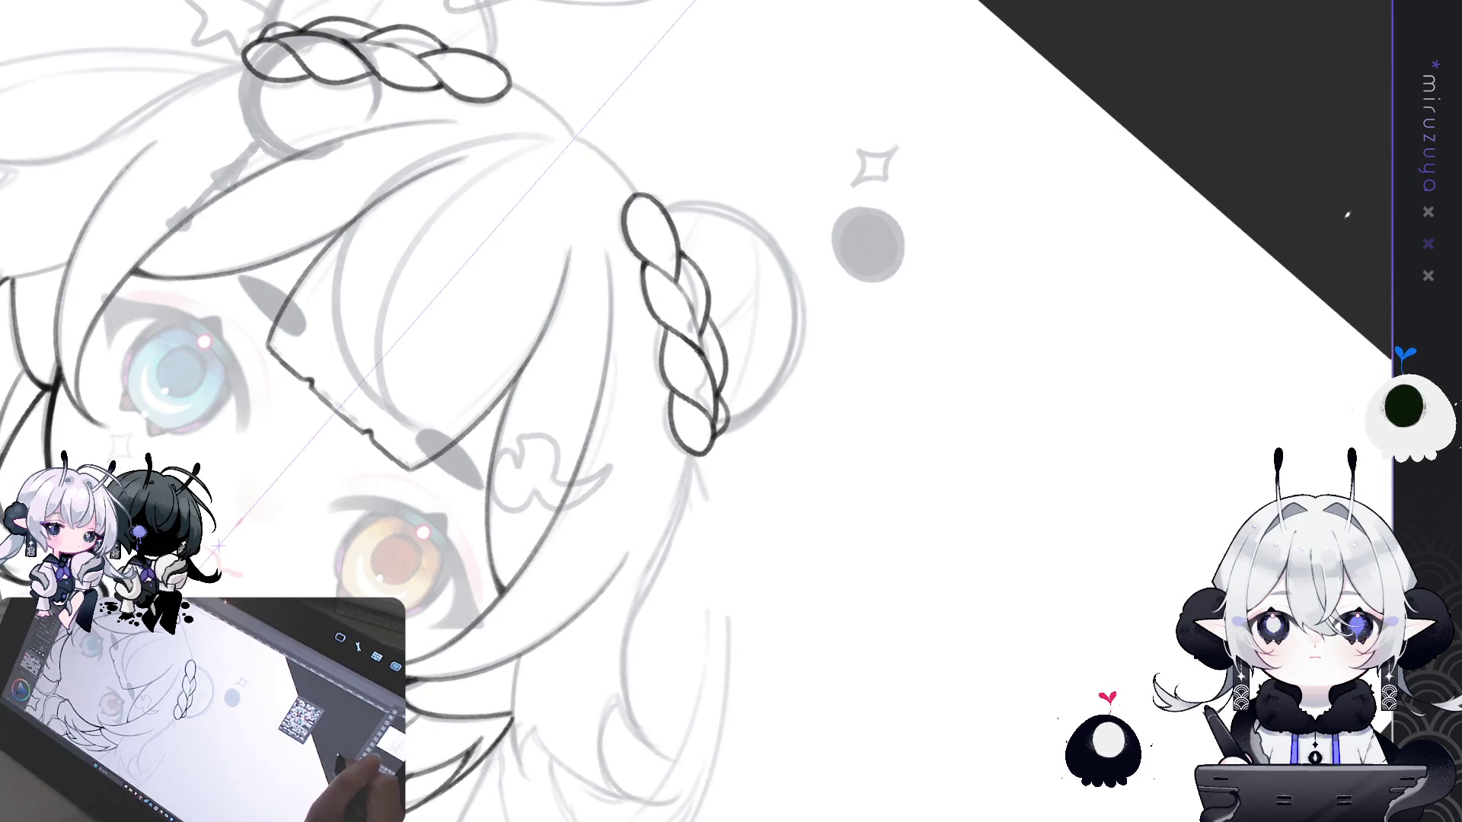
mouse_move(763, 409)
mouse_down()
mouse_move(578, 457)
mouse_move(574, 531)
mouse_move(499, 511)
mouse_up()
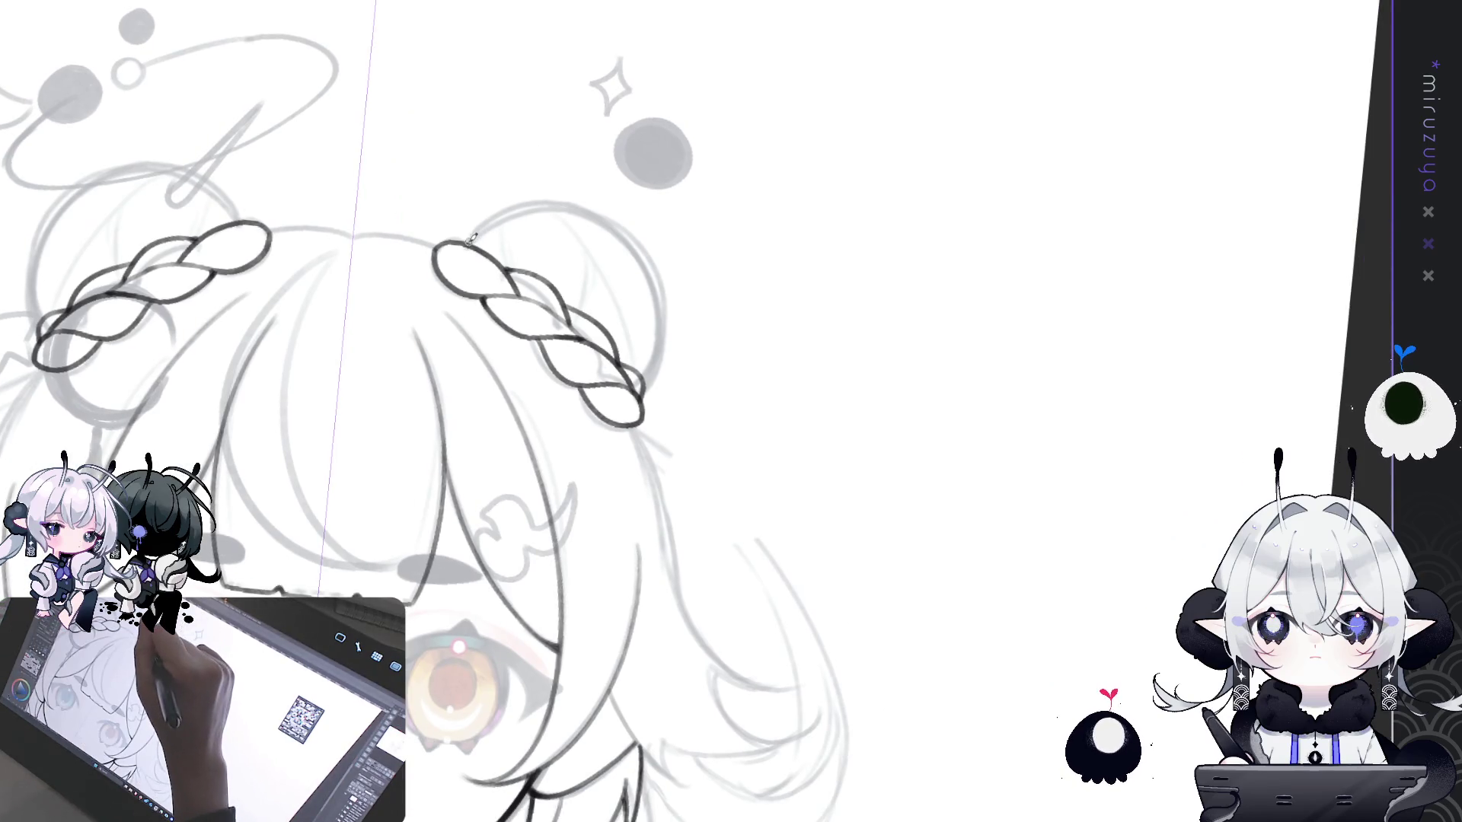
- Ink the outer arc over both buns and a thin strand line inside with a smaller pen
mouse_move(498, 214)
mouse_down()
mouse_move(635, 251)
mouse_move(647, 386)
mouse_up()
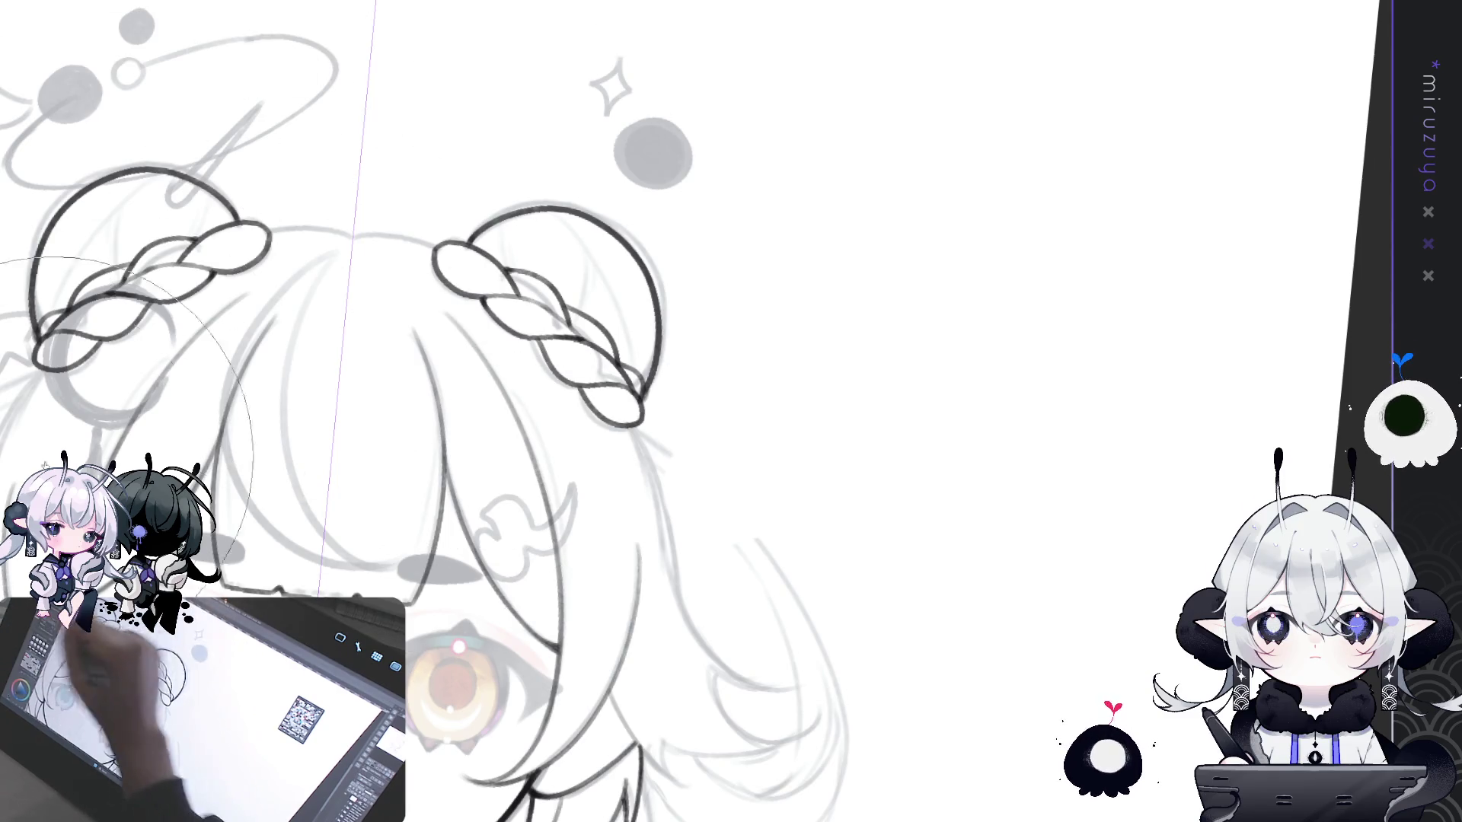
key(bracketleft)
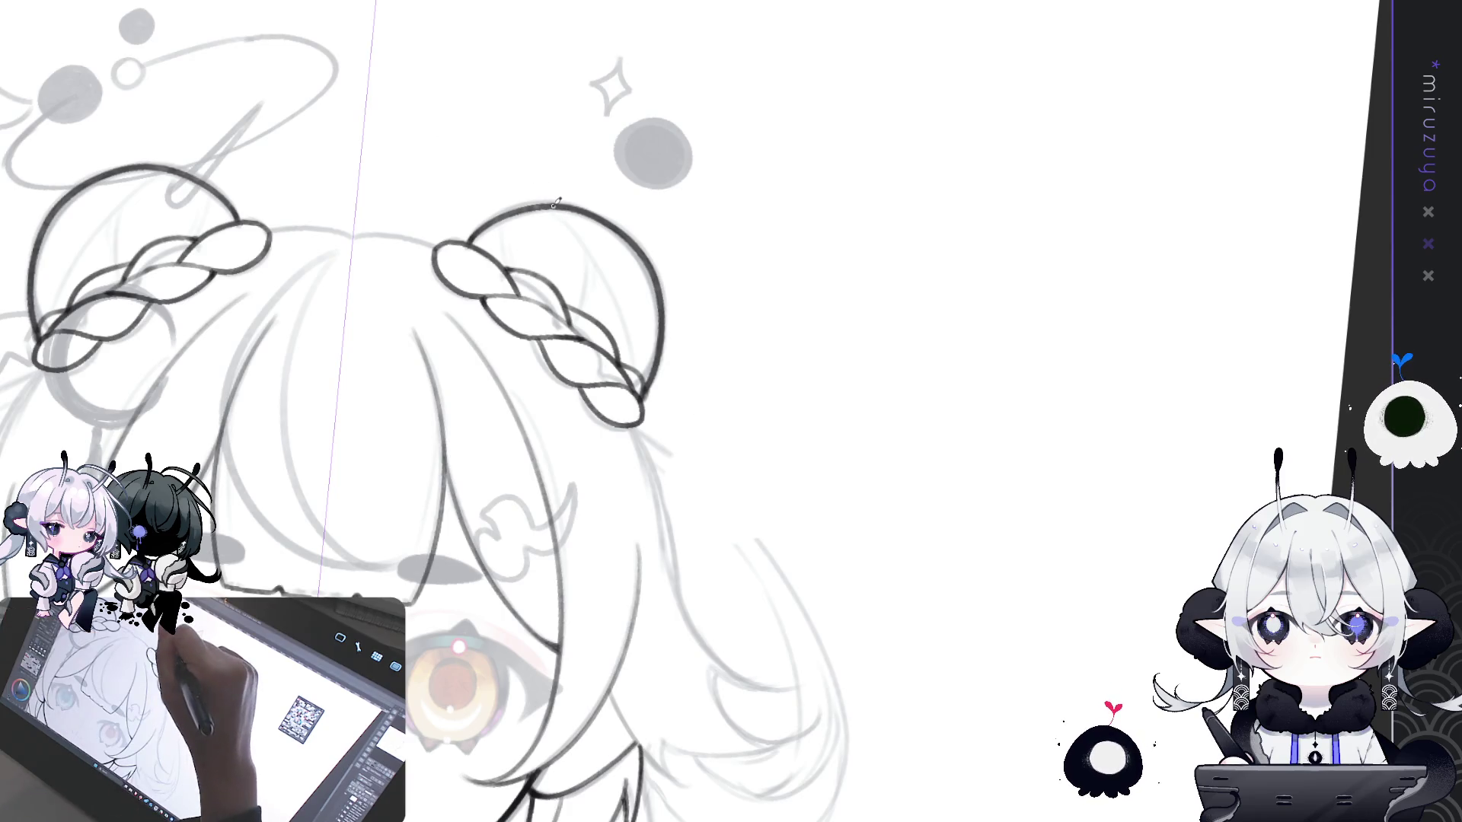
drag(562, 210, 634, 363)
key(ctrl+z)
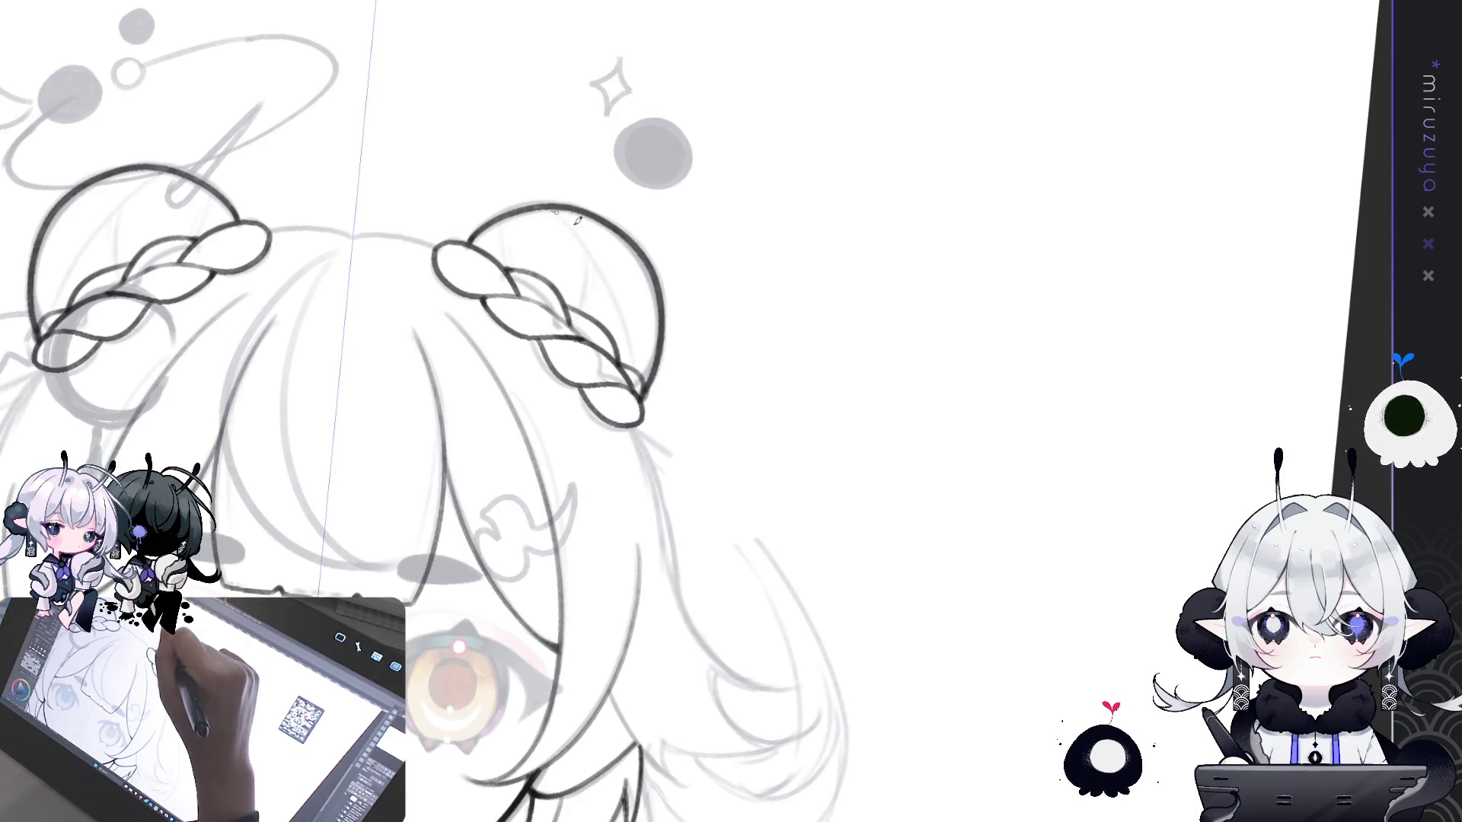
drag(559, 211, 636, 352)
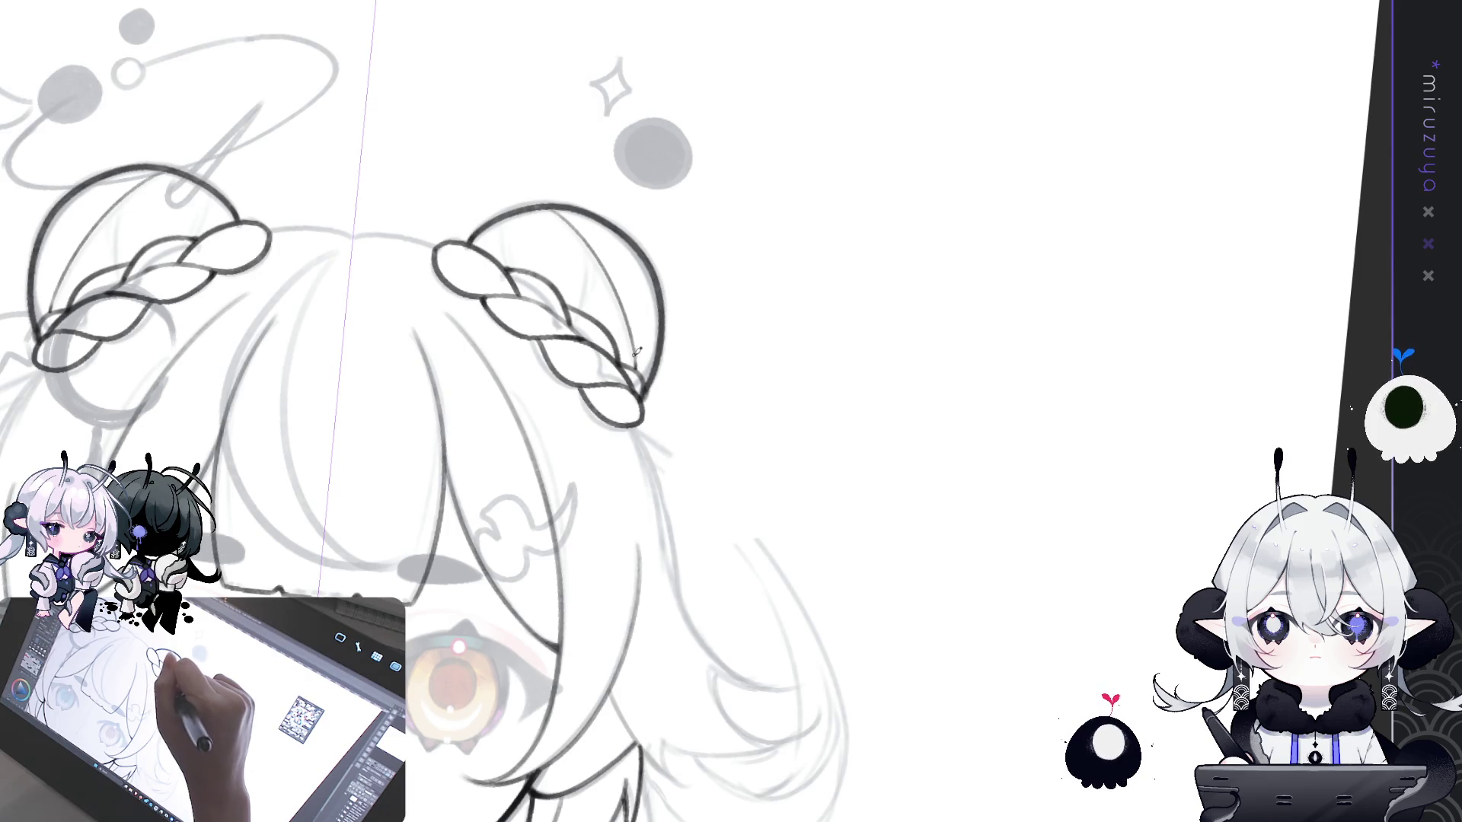
- Reset the view rotation and ink a small mirrored V-shaped stroke on the hair
drag(547, 548, 542, 273)
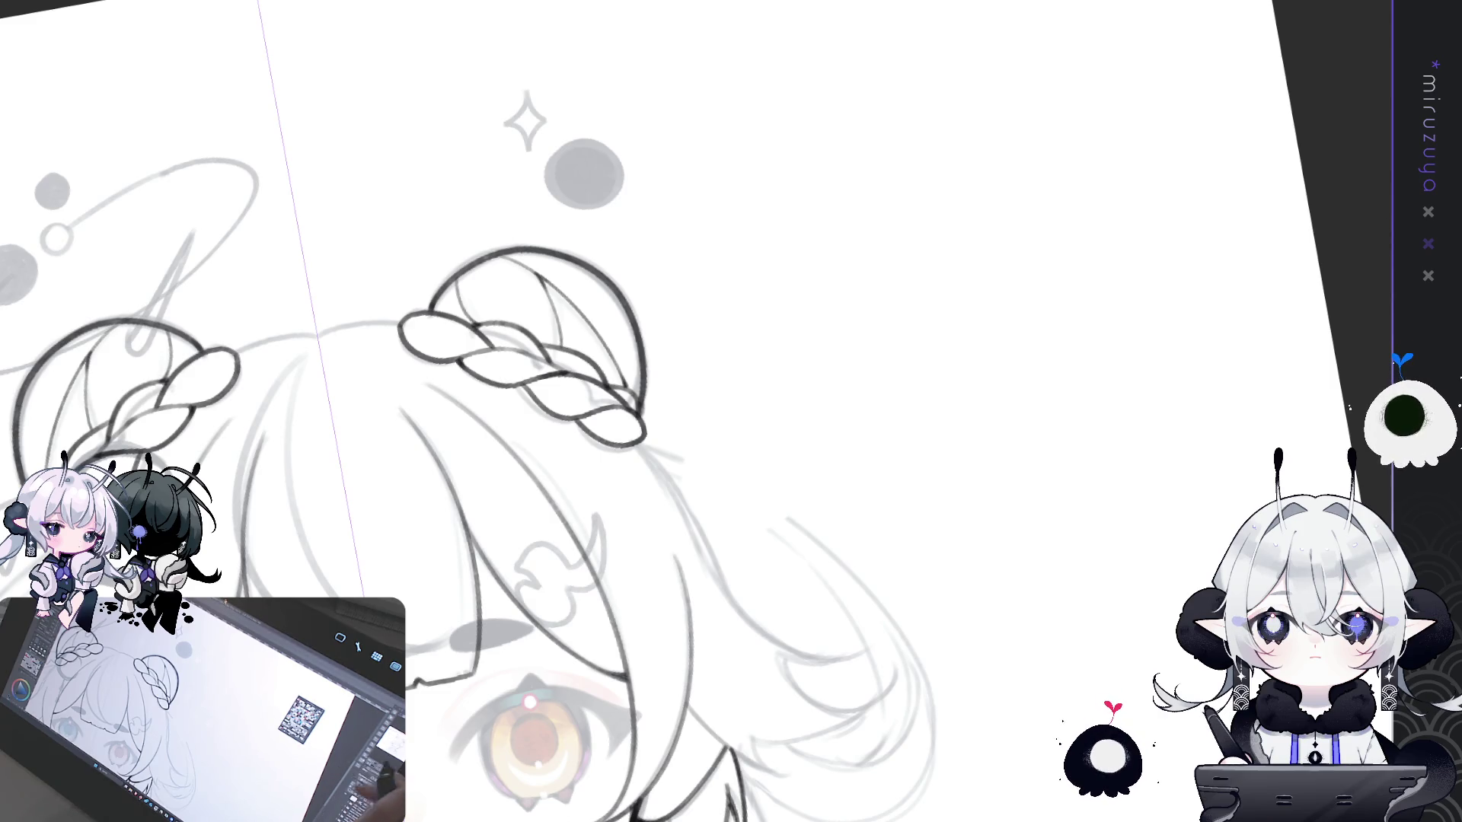
key(ctrl+@)
drag(958, 482, 824, 542)
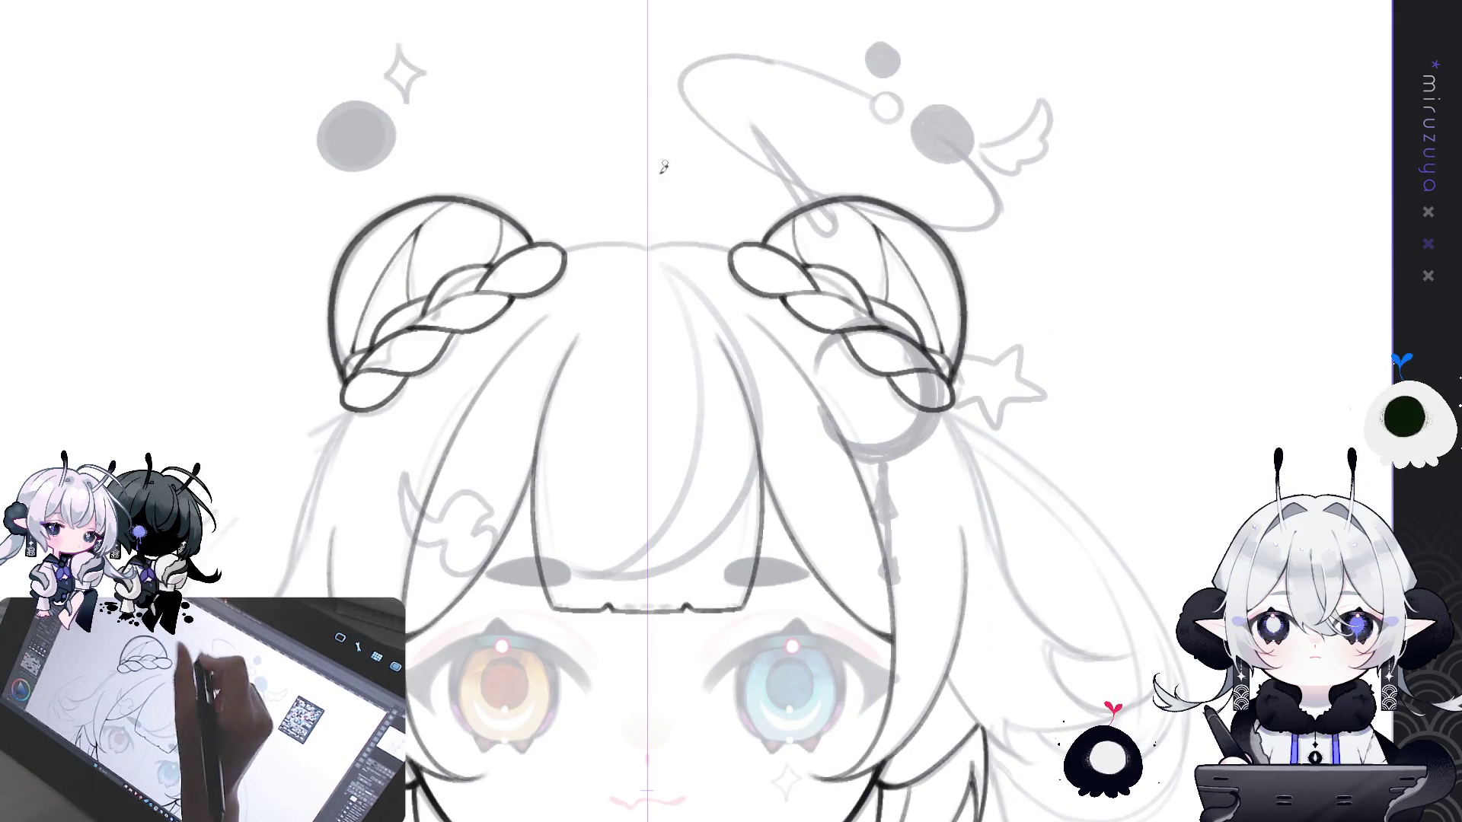
drag(663, 240, 648, 248)
drag(837, 236, 855, 333)
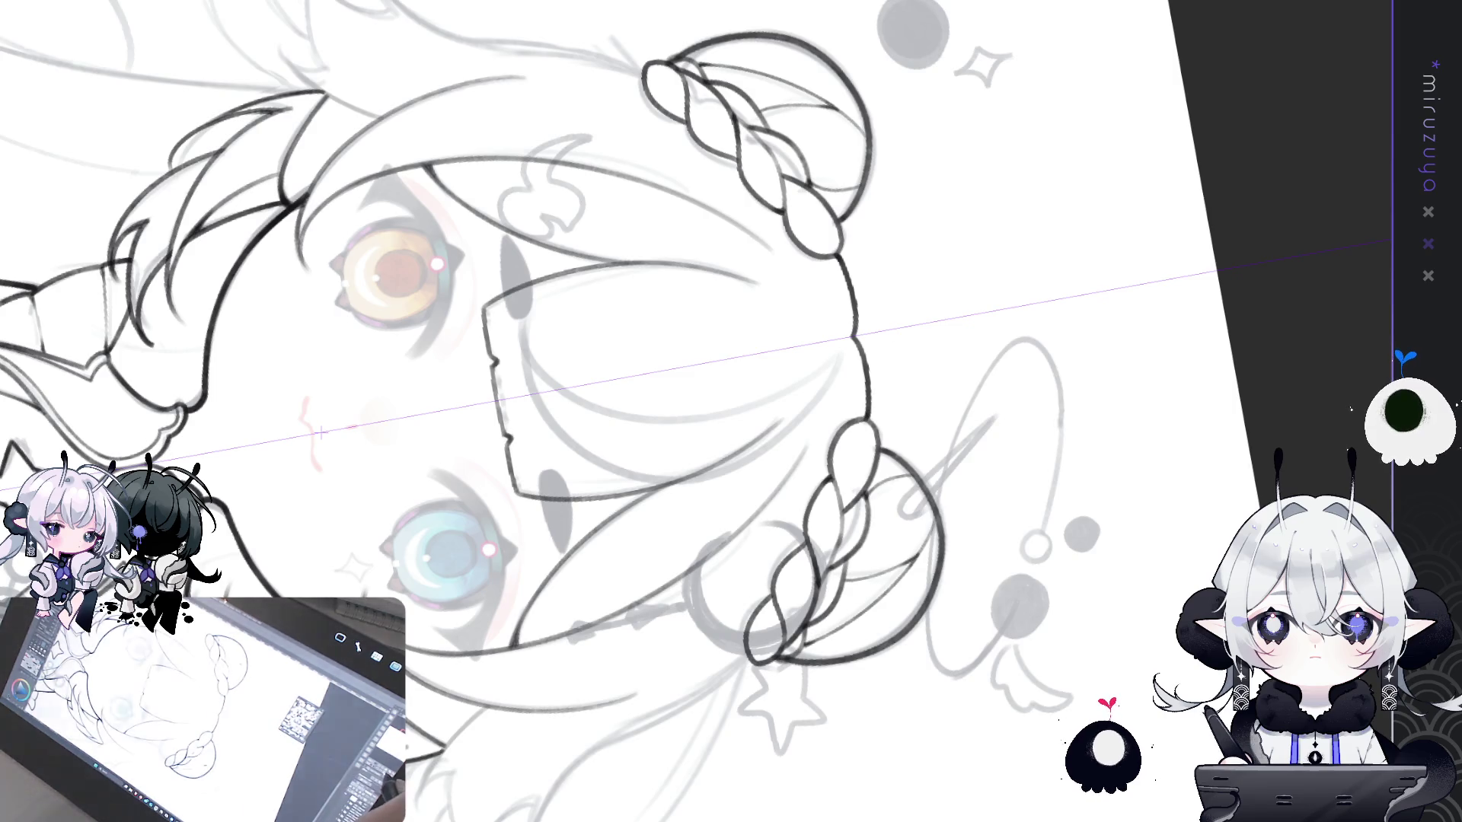
key(ctrl+0)
scroll(864, 514, up, 3)
drag(875, 283, 992, 574)
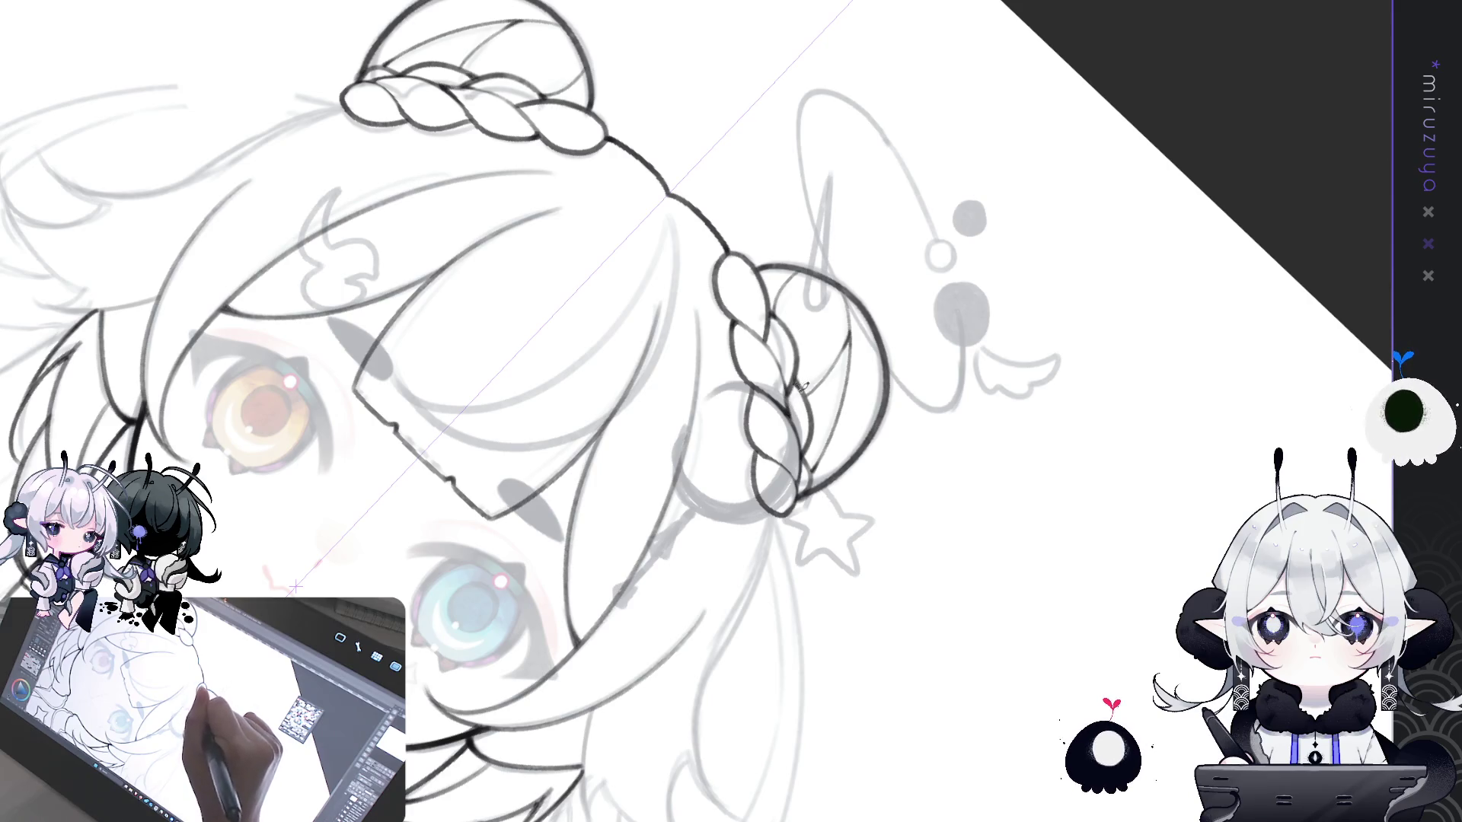
key(ctrl+0)
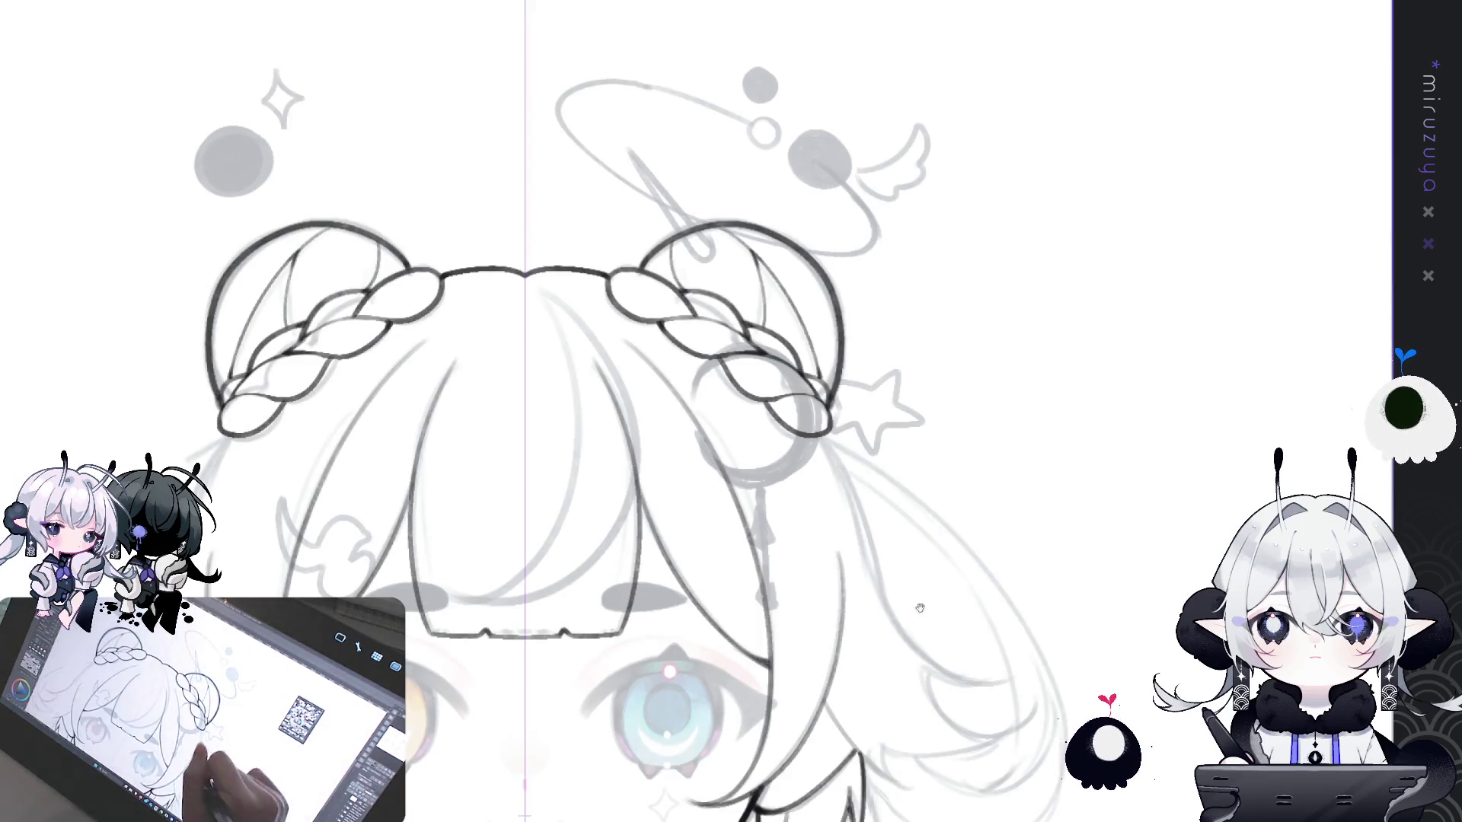
- Pan to the hair beside the face and ink one mirrored hanging strand
drag(920, 607, 1048, 426)
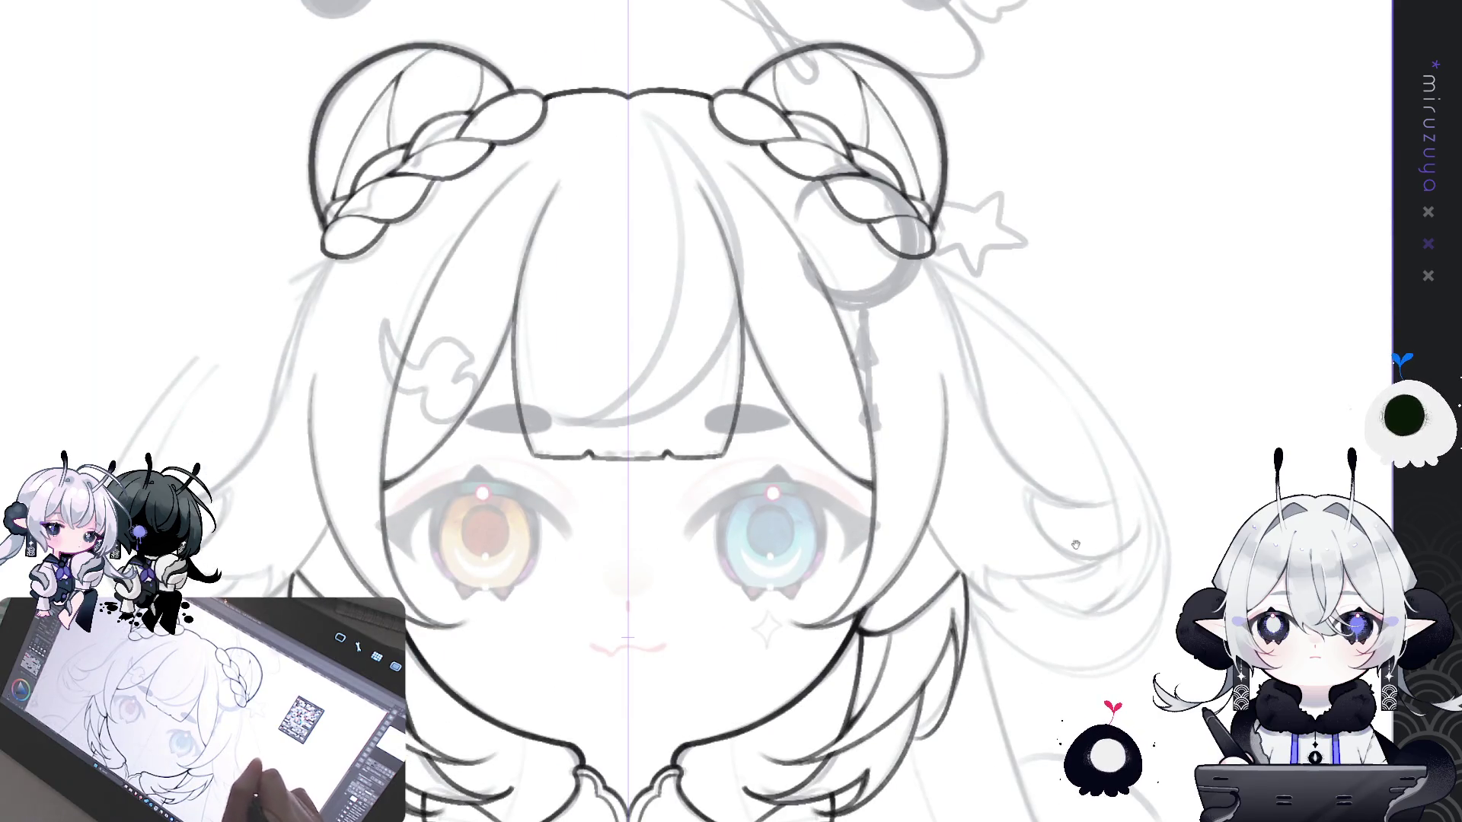
drag(1075, 544, 817, 501)
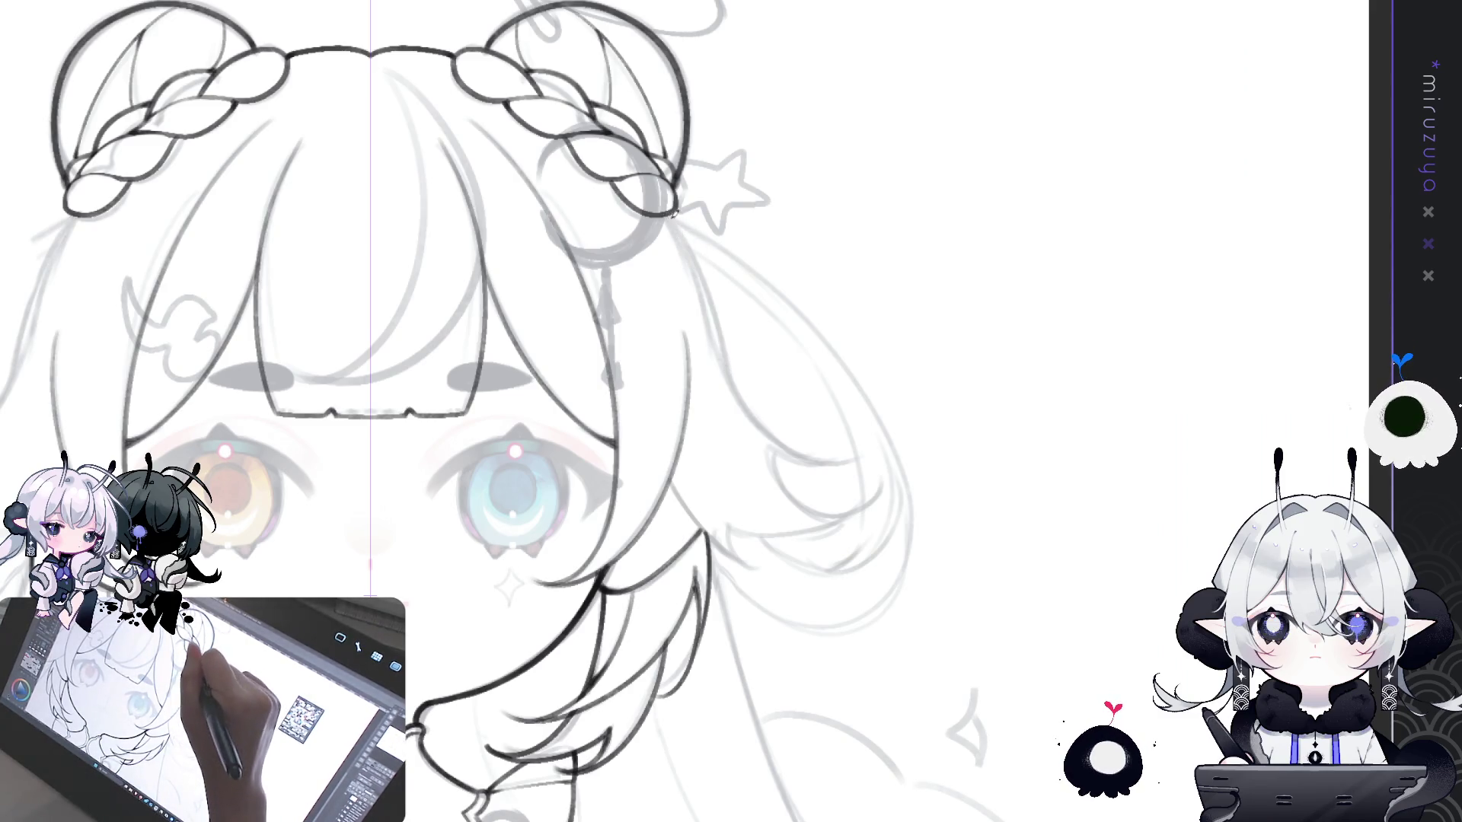
drag(687, 289, 737, 394)
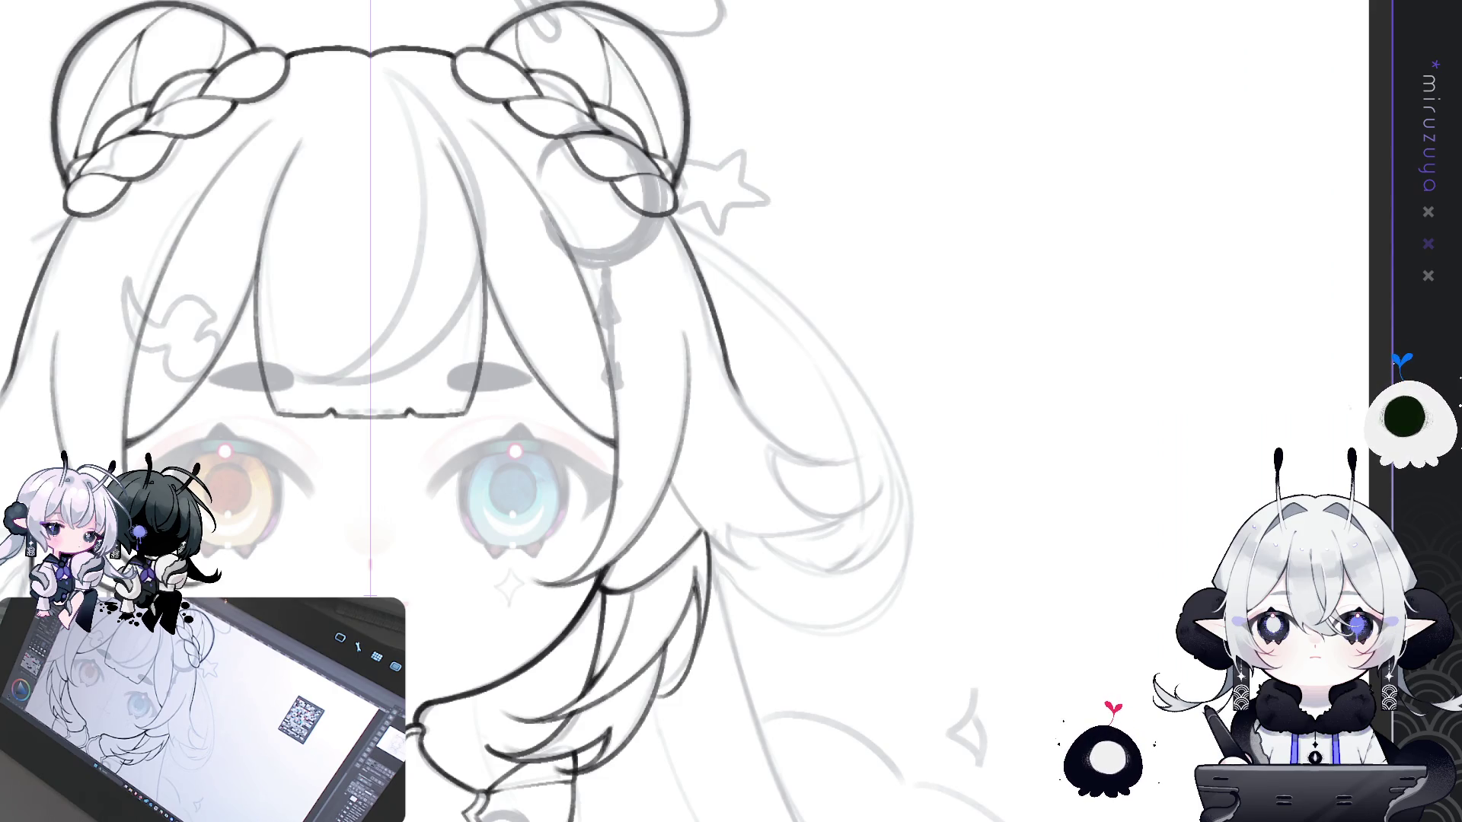
drag(685, 228, 752, 392)
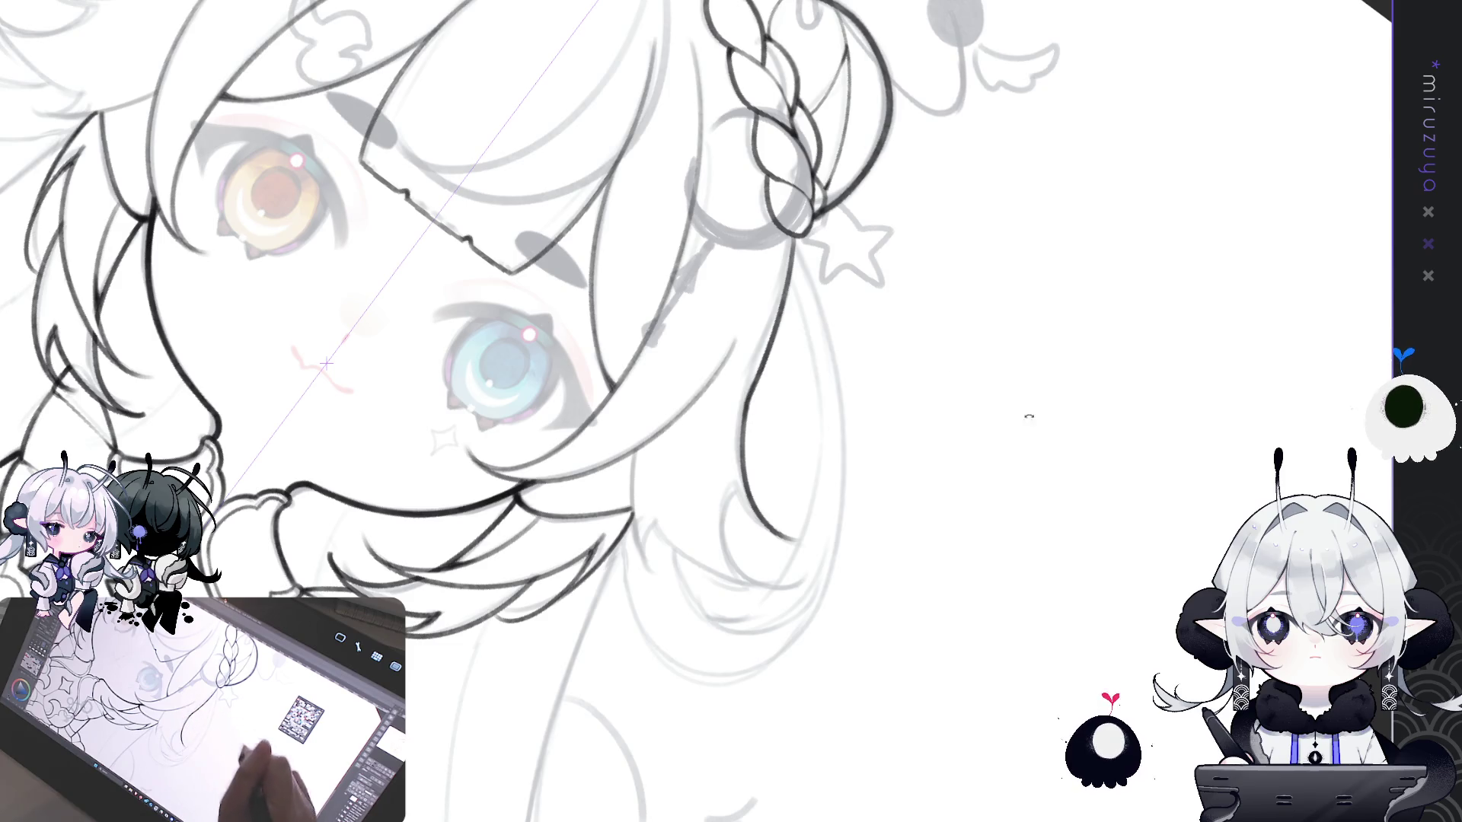
- Rotate, straighten and pan the canvas until the hair buns and braids are in view
drag(1028, 417, 701, 538)
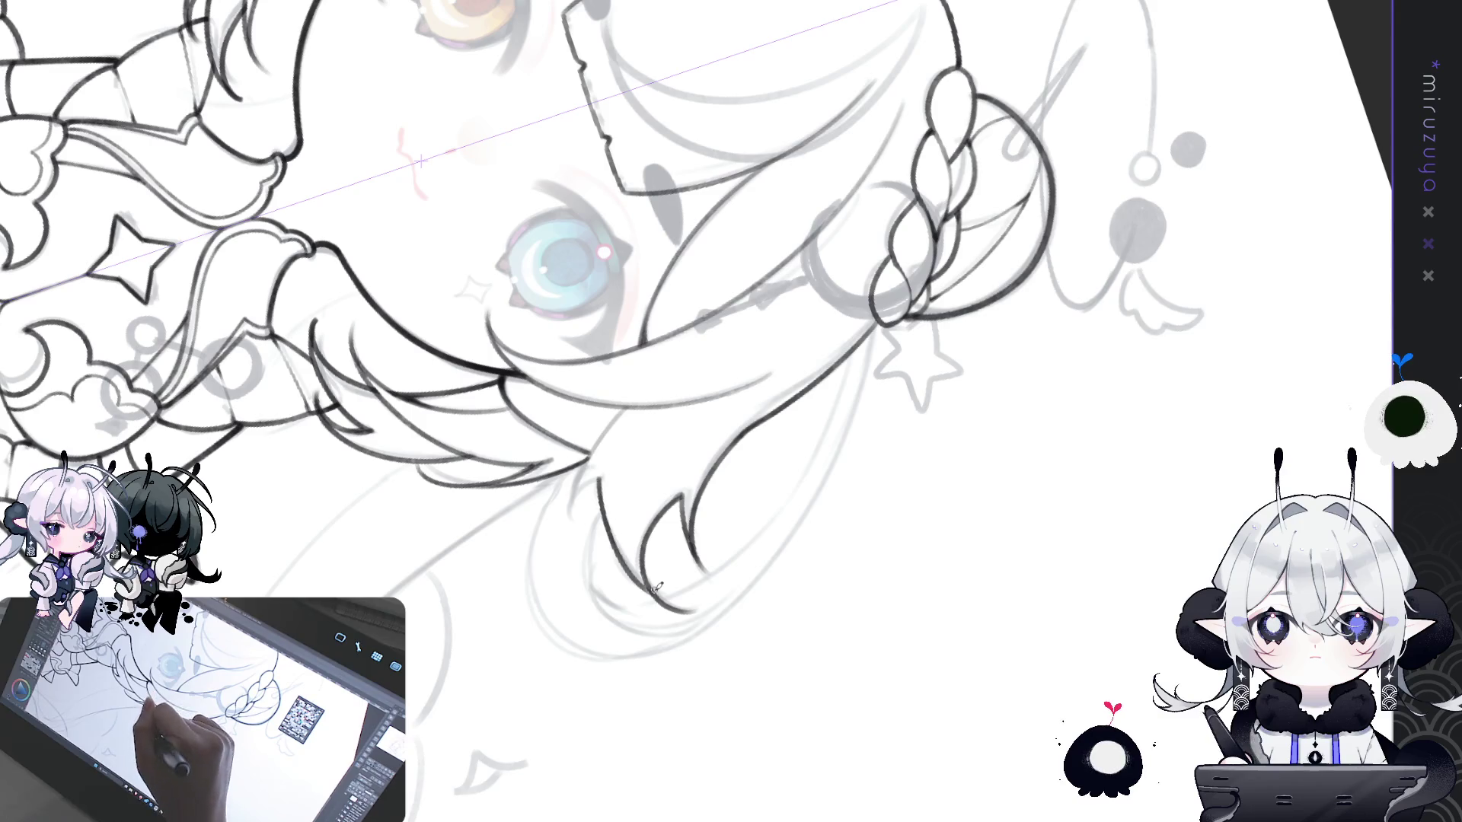
mouse_move(655, 587)
mouse_down()
mouse_move(709, 436)
mouse_move(698, 366)
mouse_up()
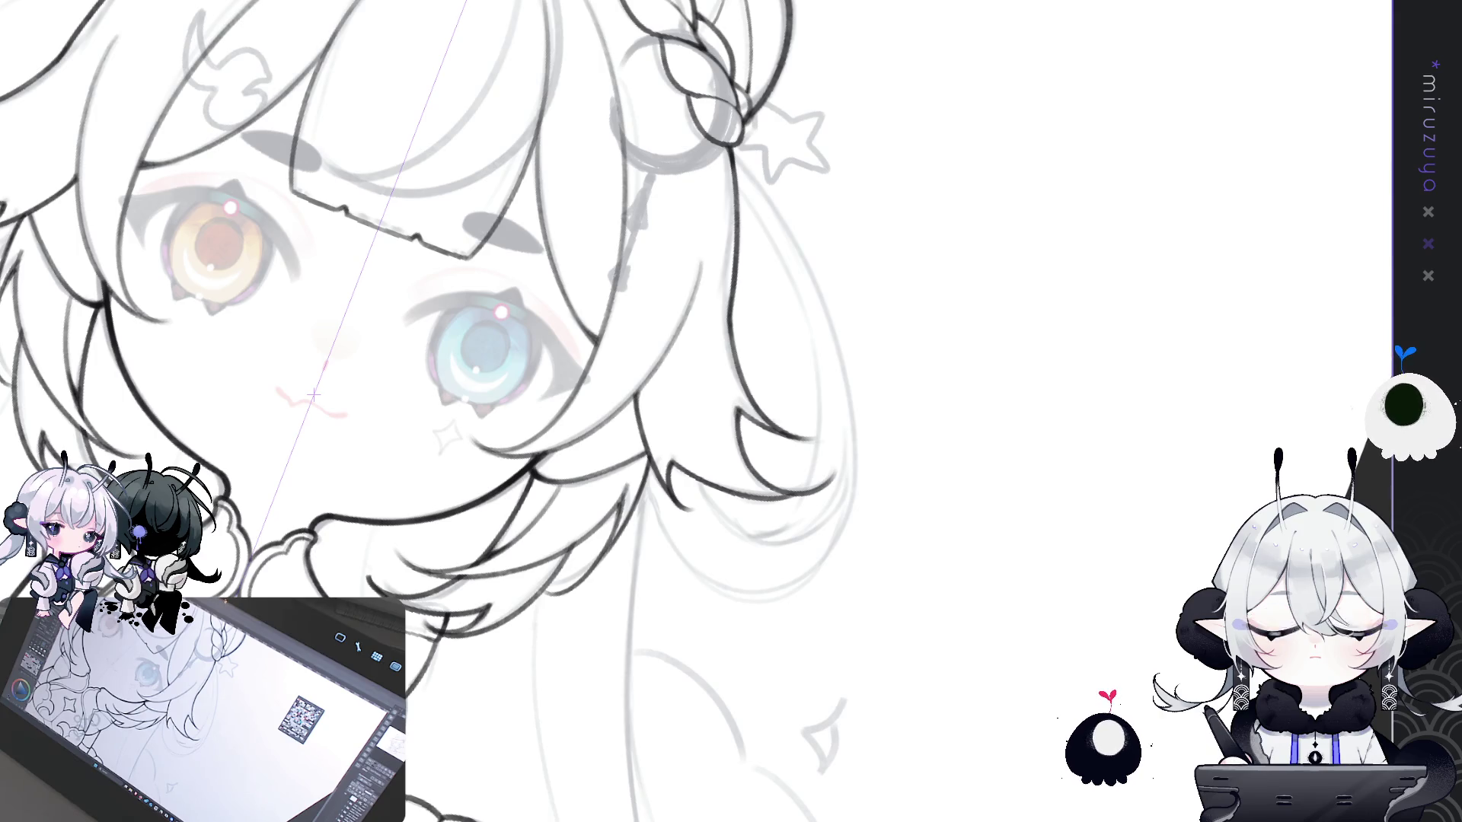
drag(578, 319, 676, 274)
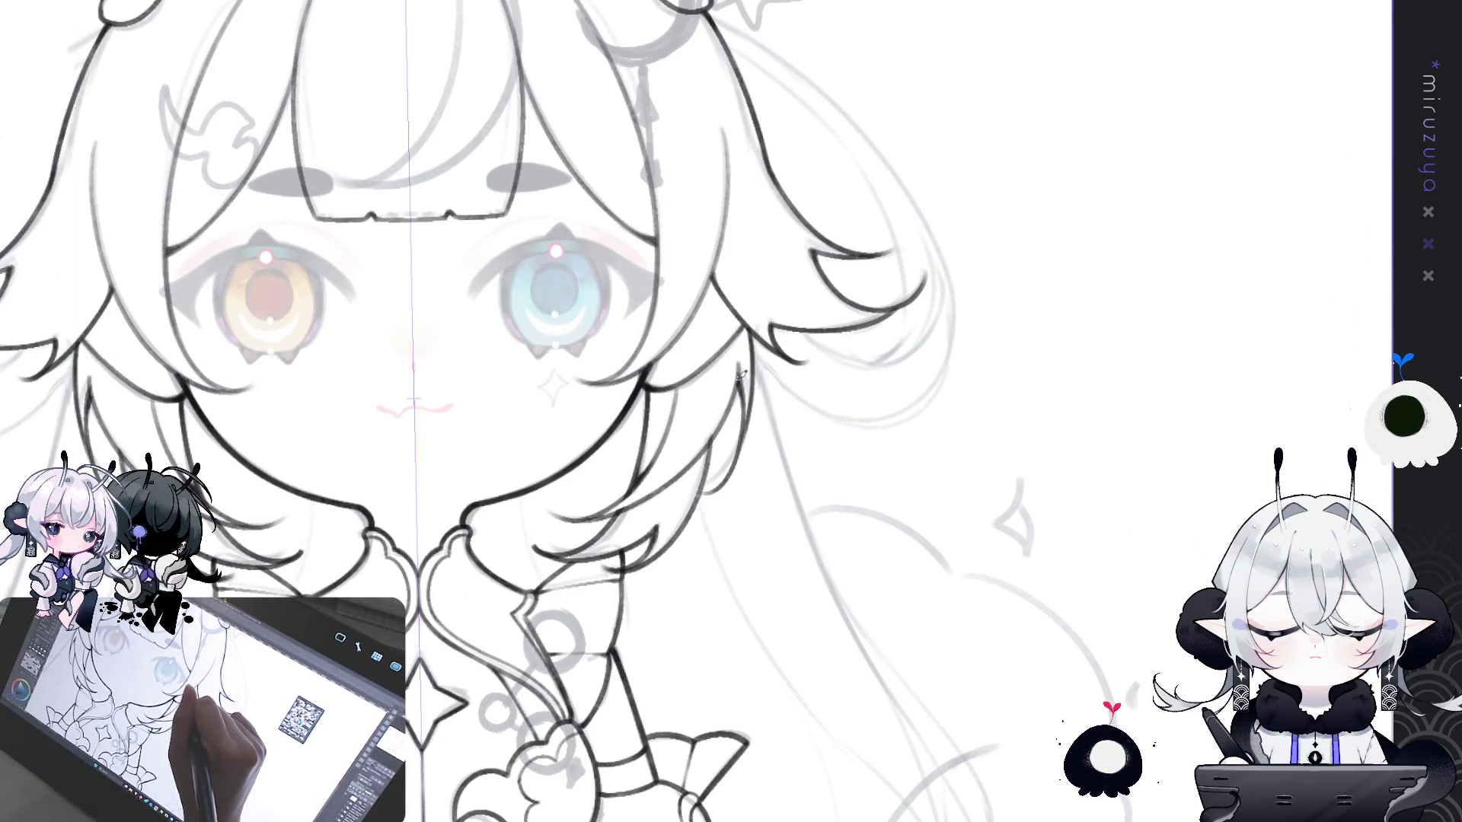
mouse_move(750, 426)
mouse_down()
mouse_move(886, 657)
mouse_move(1012, 502)
mouse_move(1029, 396)
mouse_move(1024, 484)
mouse_up()
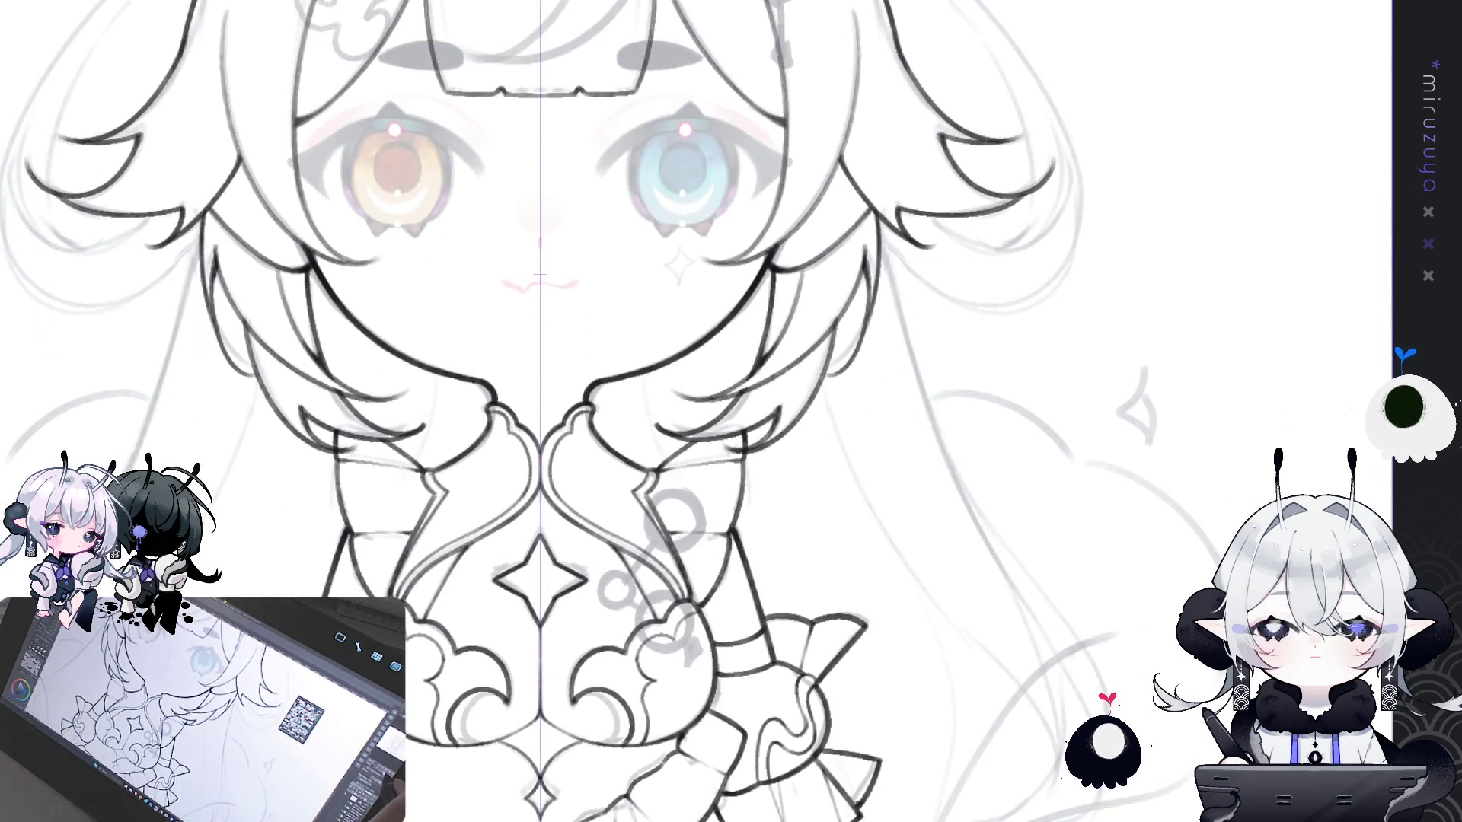
scroll(828, 525, down, 3)
scroll(829, 526, up, 1)
drag(828, 525, 771, 532)
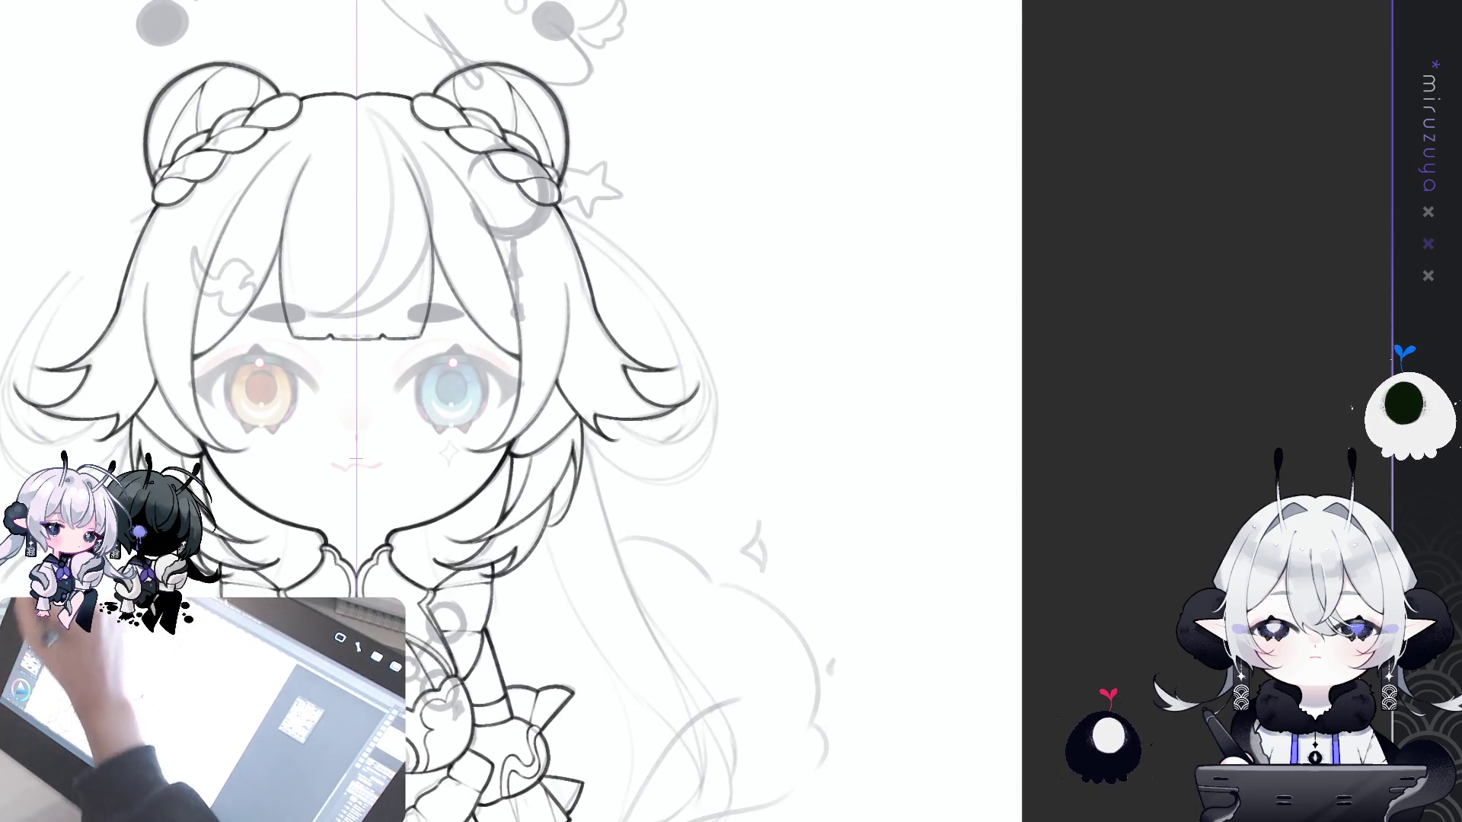
drag(1032, 266, 592, 385)
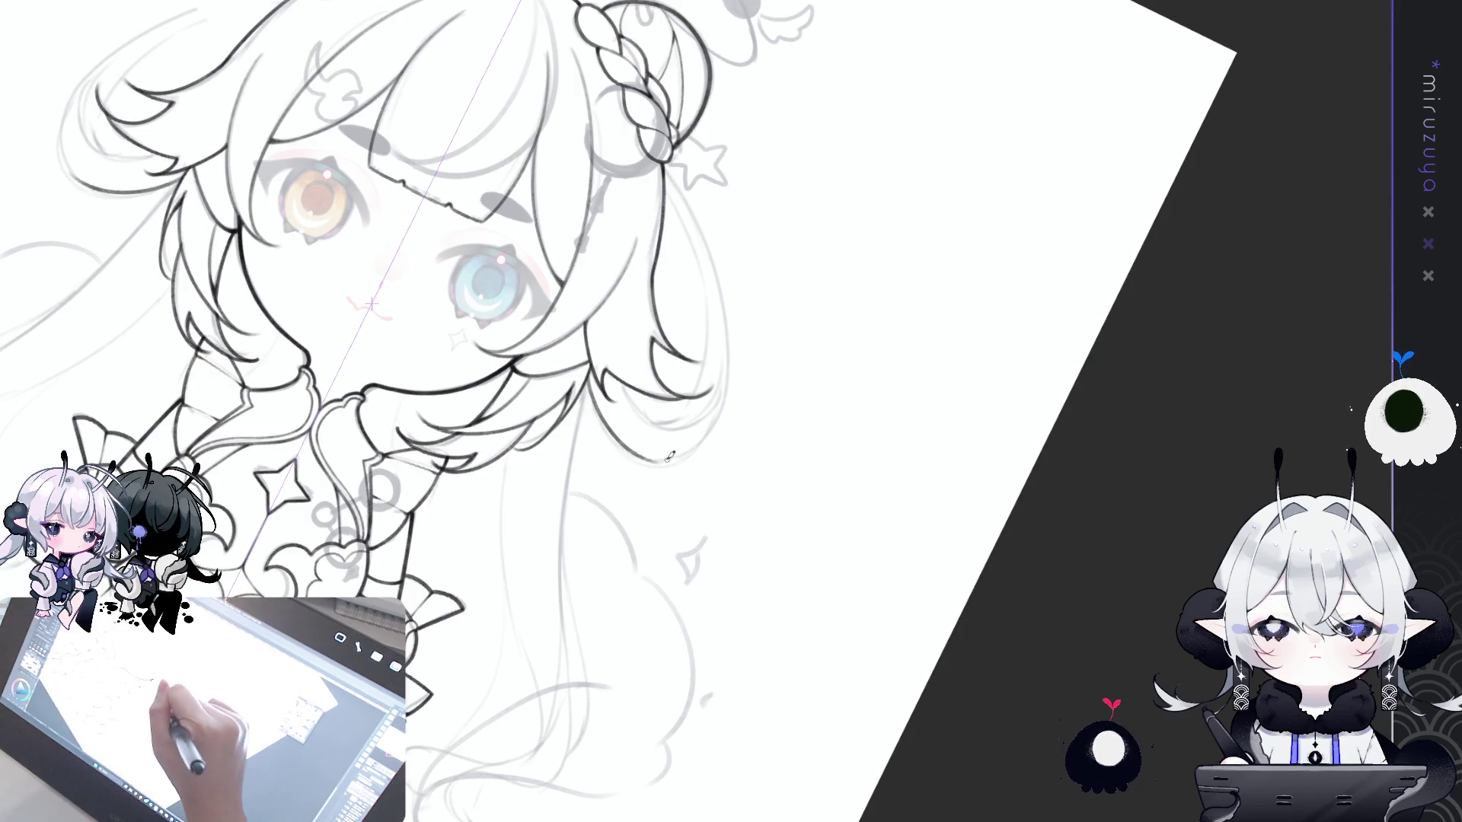
- Settle on a short mirrored hair stroke starting at the collar after several retries
mouse_move(590, 369)
mouse_down()
mouse_move(605, 430)
mouse_move(670, 464)
mouse_up()
key(ctrl+z)
drag(605, 425, 689, 455)
key(ctrl+z)
mouse_move(589, 369)
mouse_down()
mouse_move(597, 407)
mouse_move(726, 386)
mouse_up()
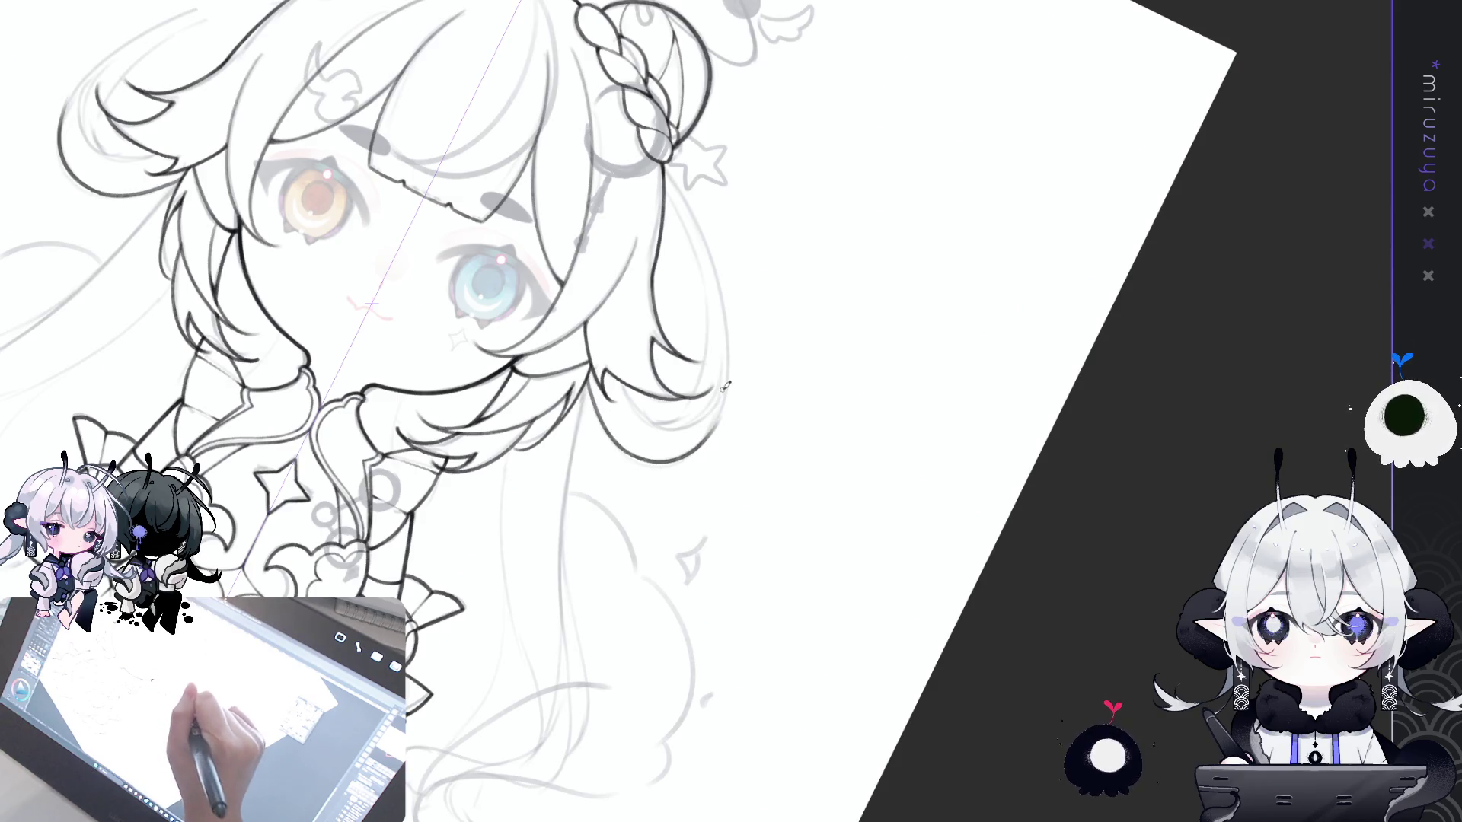
key(ctrl+z)
drag(590, 371, 613, 438)
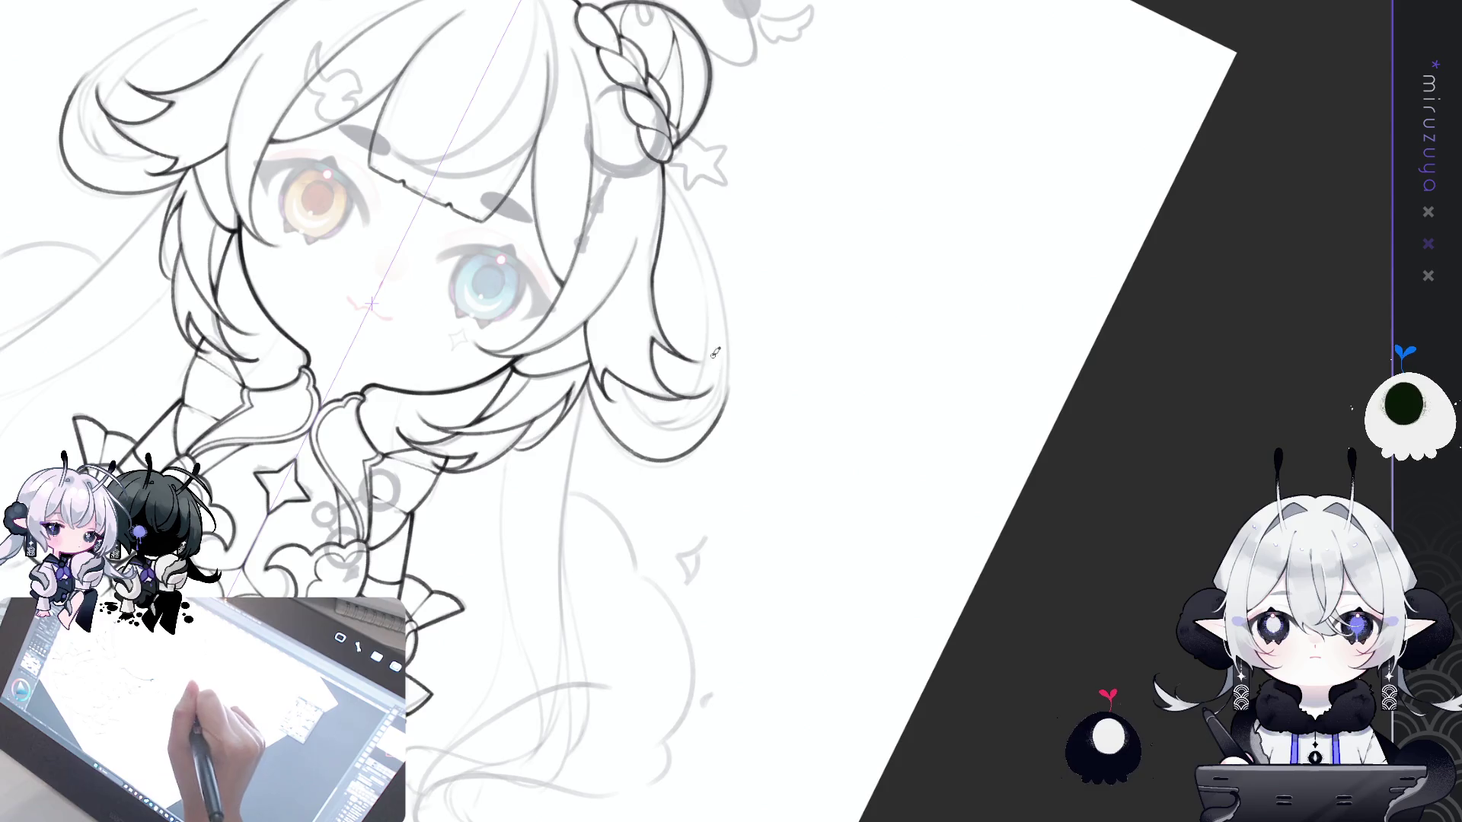
key(ctrl+z)
drag(590, 370, 688, 461)
key(ctrl+z)
mouse_move(586, 373)
mouse_down()
mouse_move(618, 437)
mouse_move(729, 367)
mouse_up()
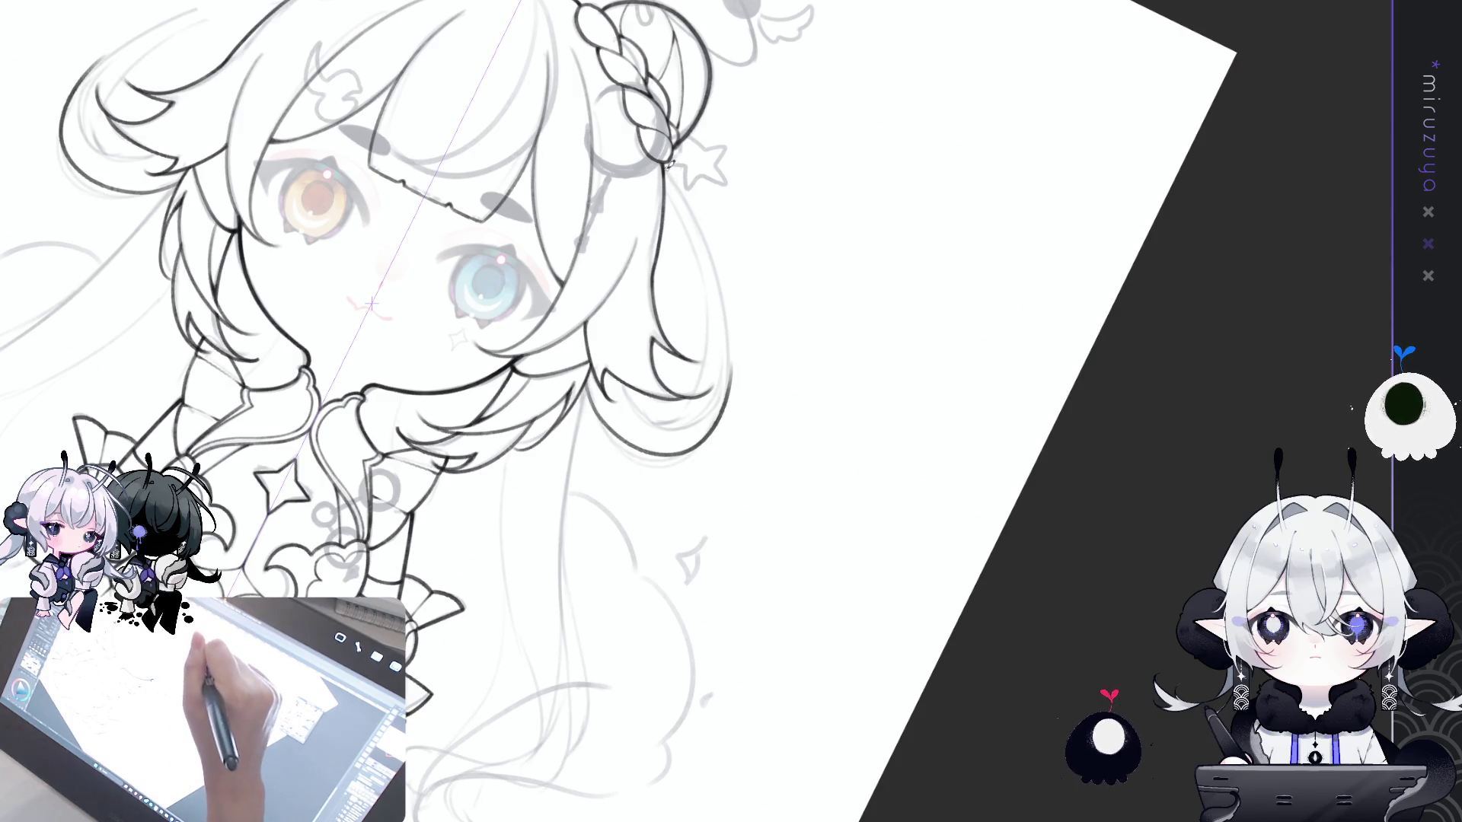
- Ink the long outer strand running down the right side of the hair
drag(680, 188, 725, 284)
key(ctrl+z)
drag(670, 164, 727, 338)
key(ctrl+z)
drag(671, 162, 732, 371)
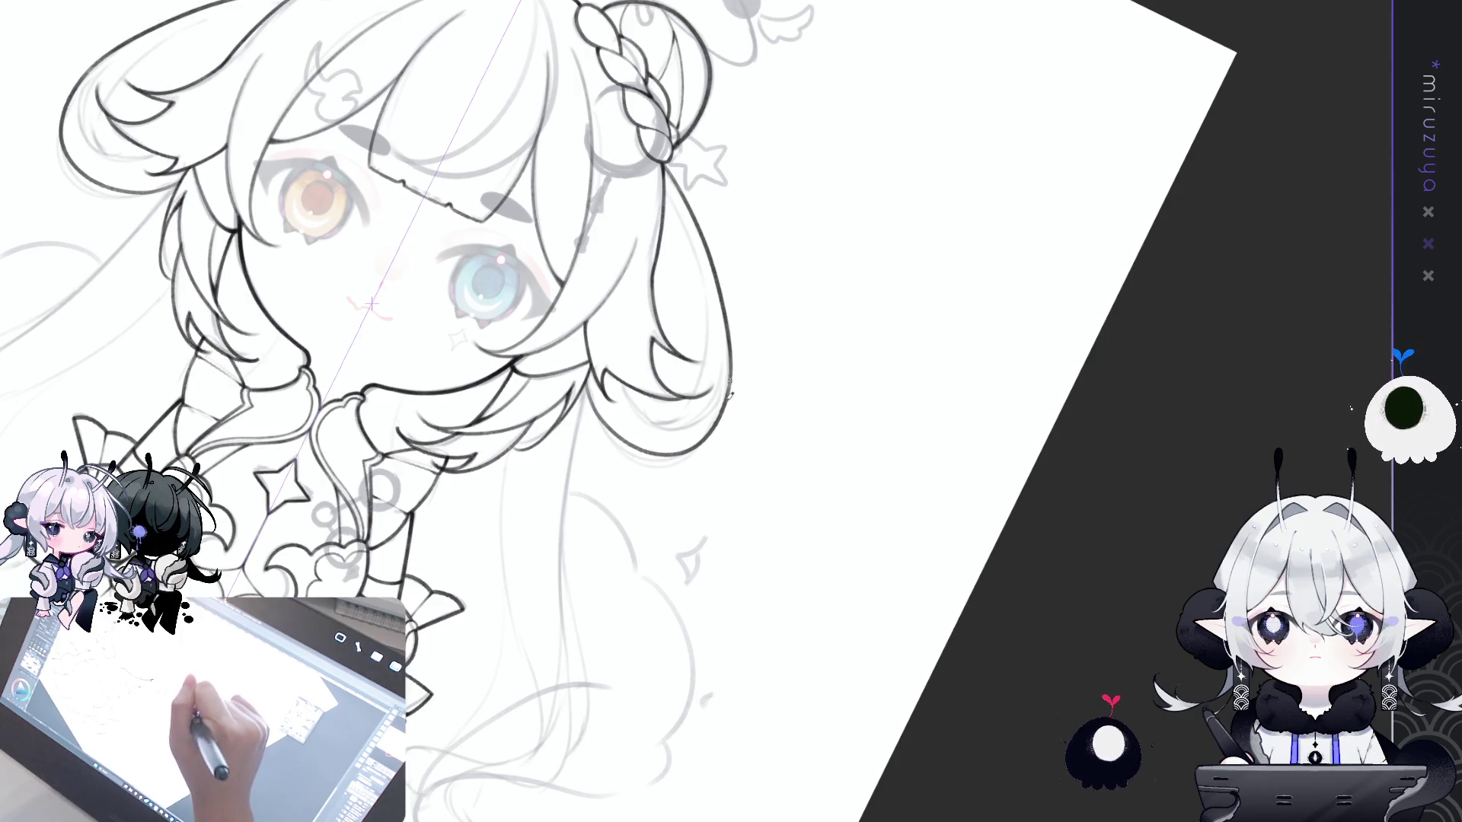
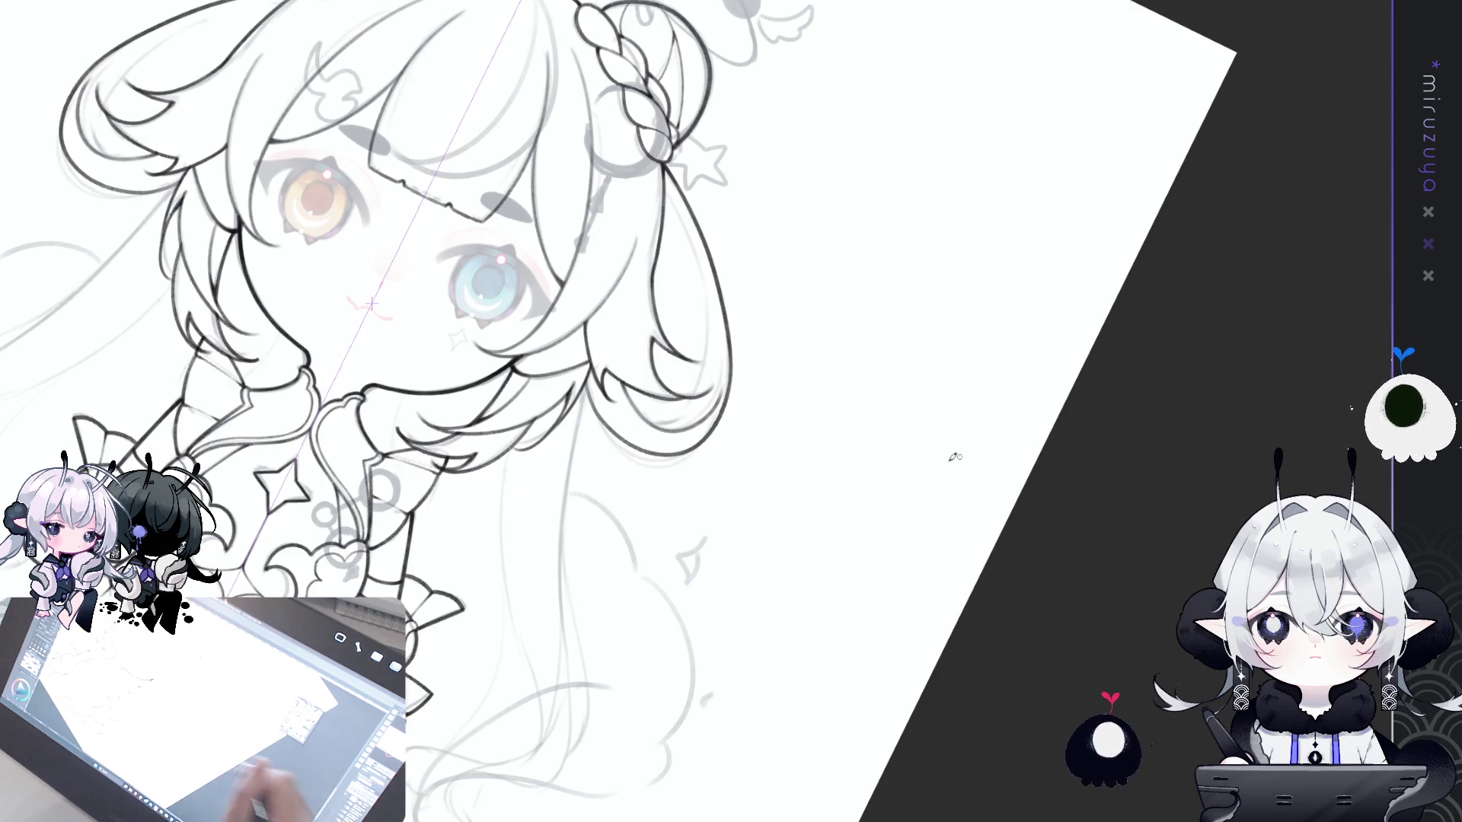
- Ink a first stroke along the hair outline, tilting the canvas to a comfortable angle
key(ctrl+at)
scroll(920, 631, down, 3)
key(minus)
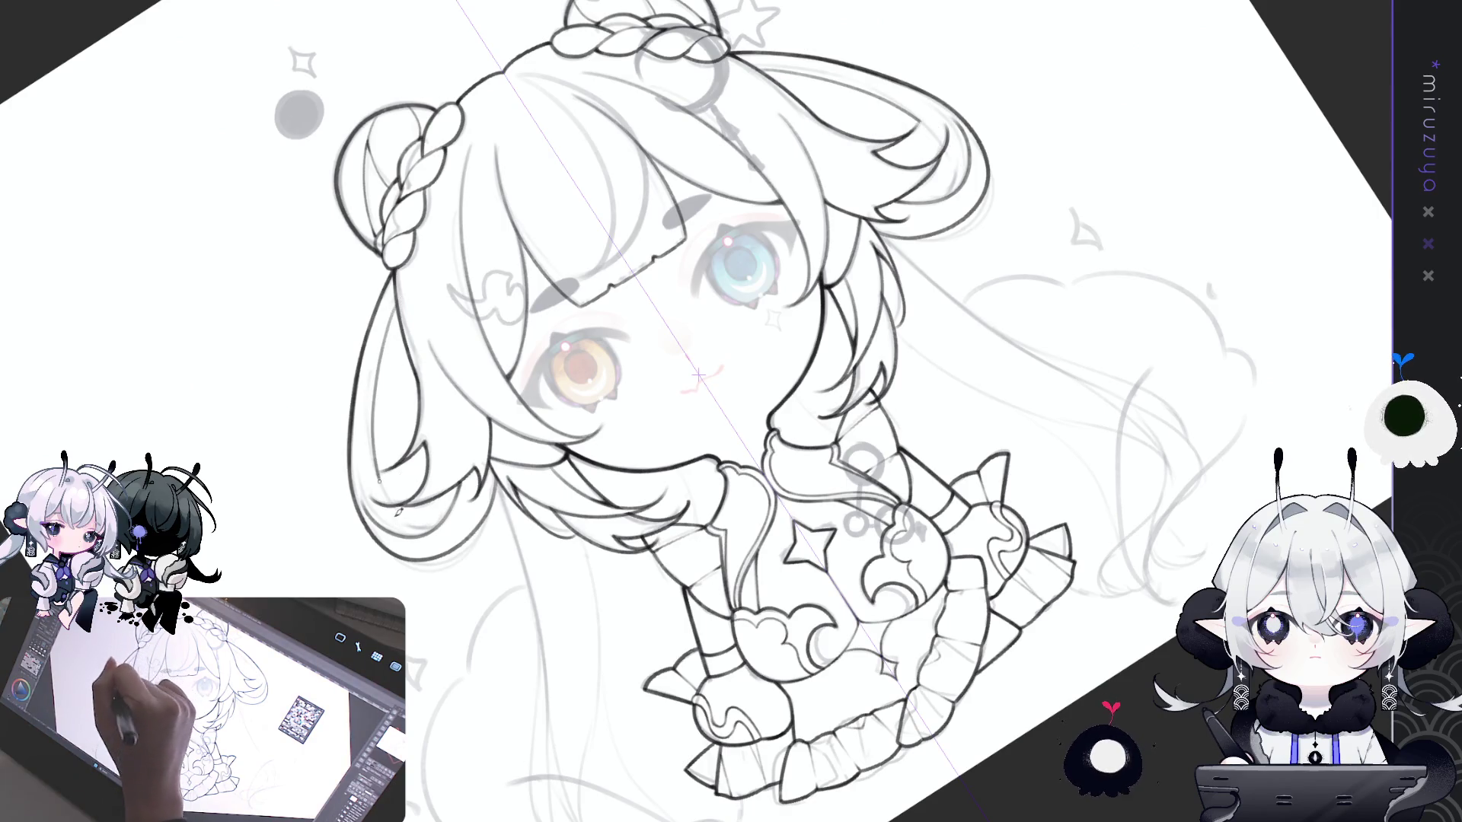
key(asciicircum)
key(asciicircum)
key(asciicircum)
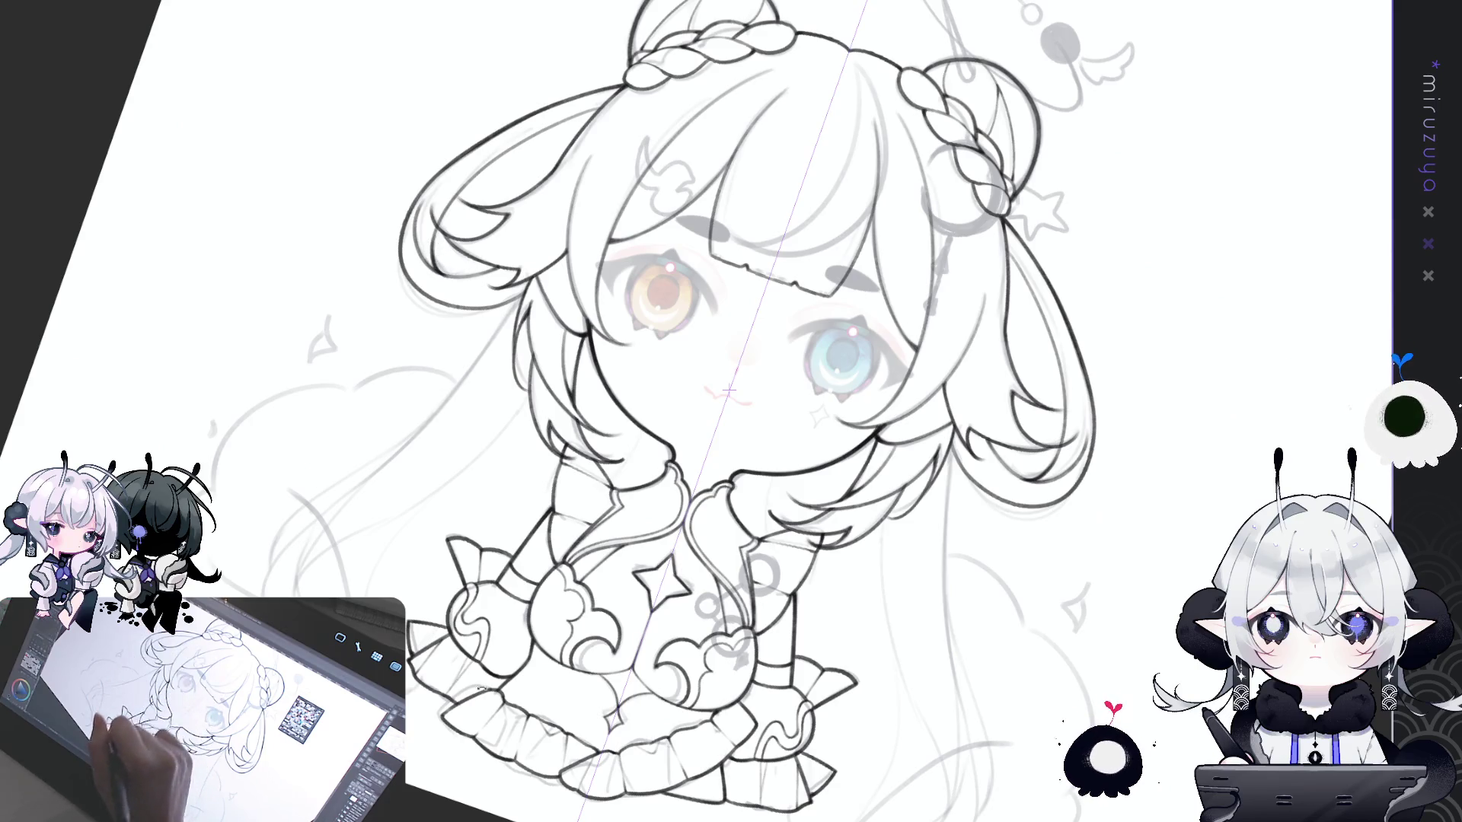
key(minus)
key(minus)
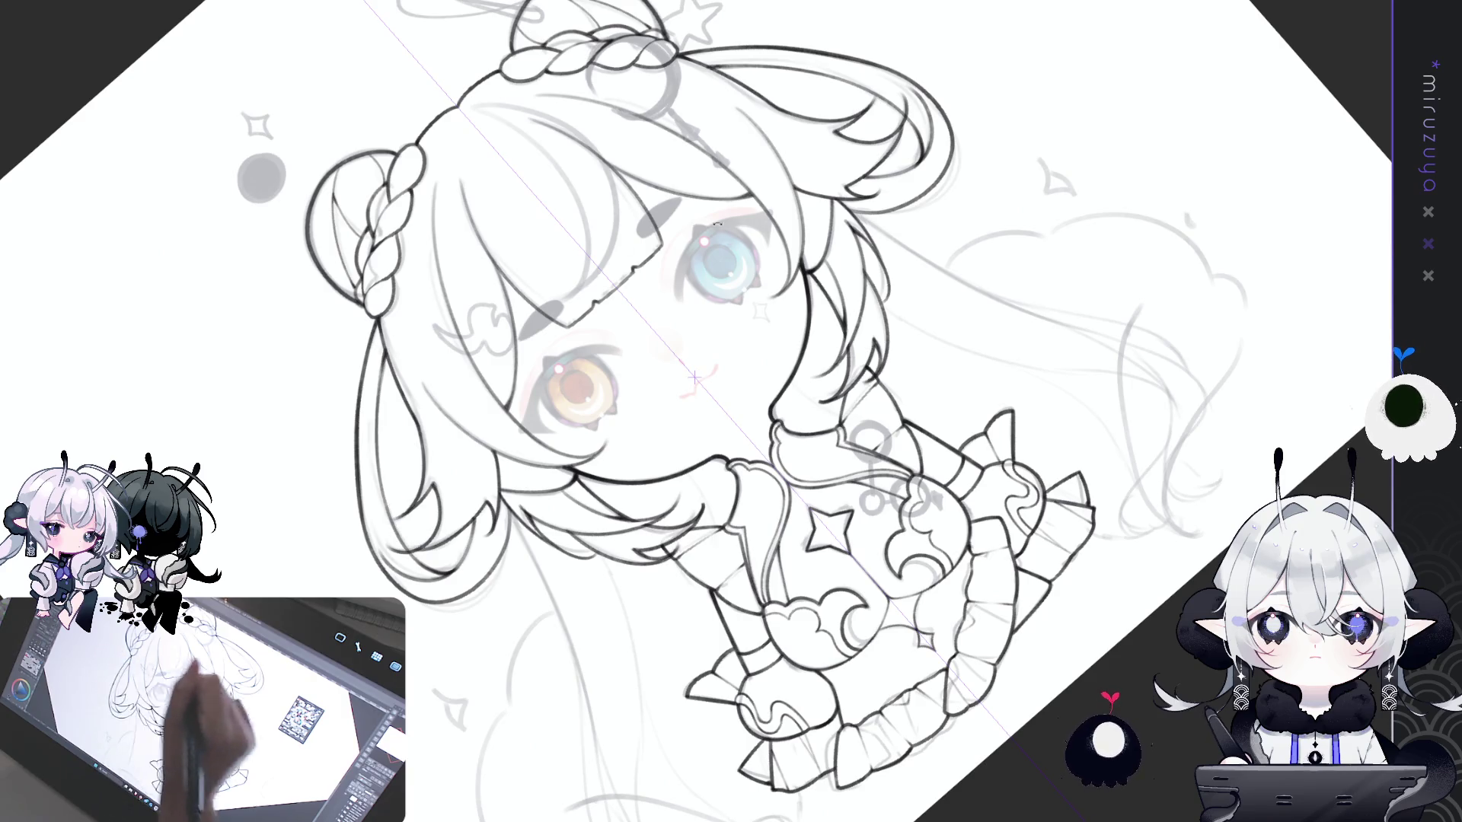
key(asciicircum)
key(asciicircum)
key(asciicircum)
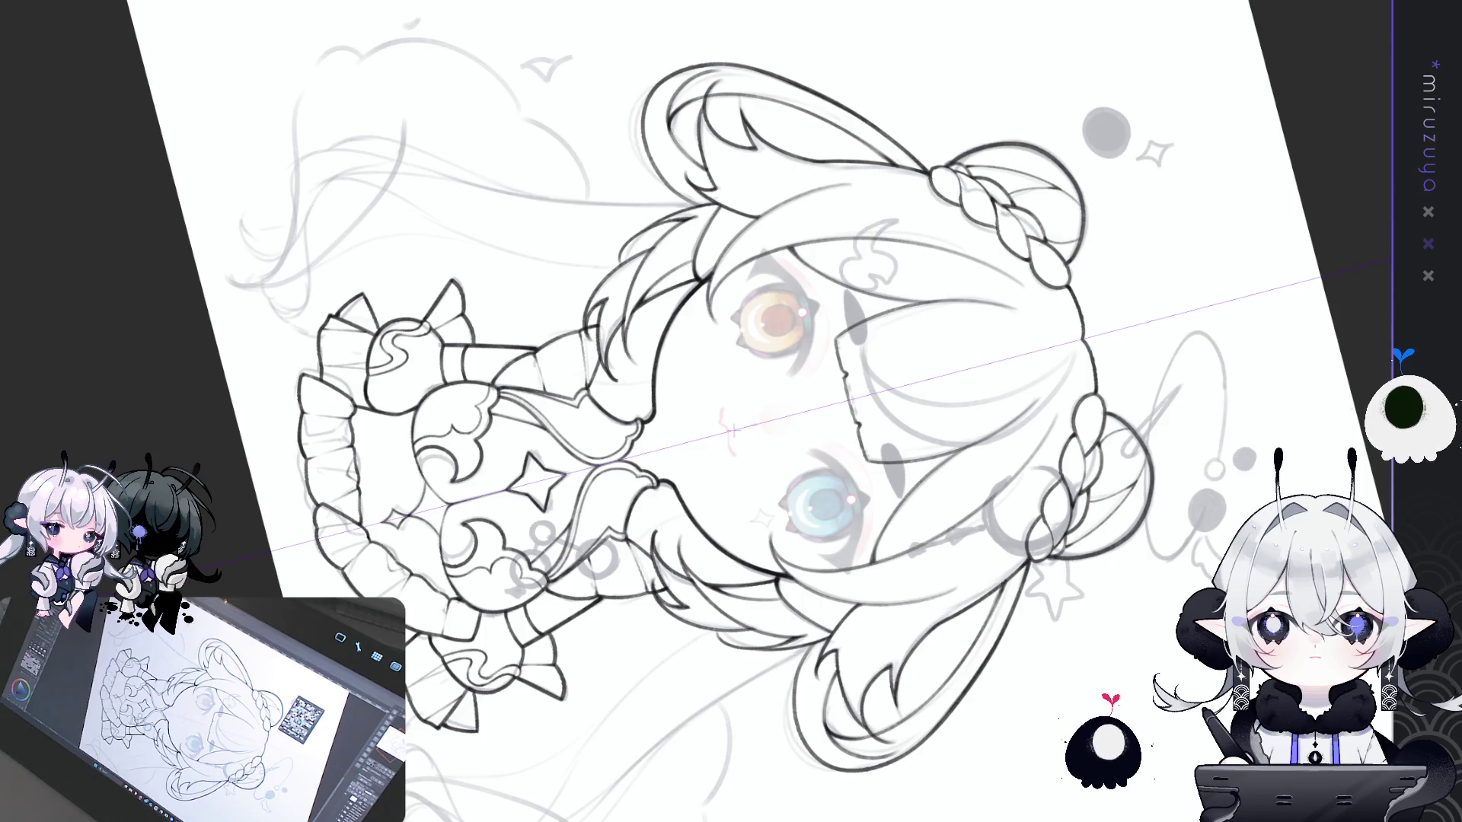
key(ctrl+0)
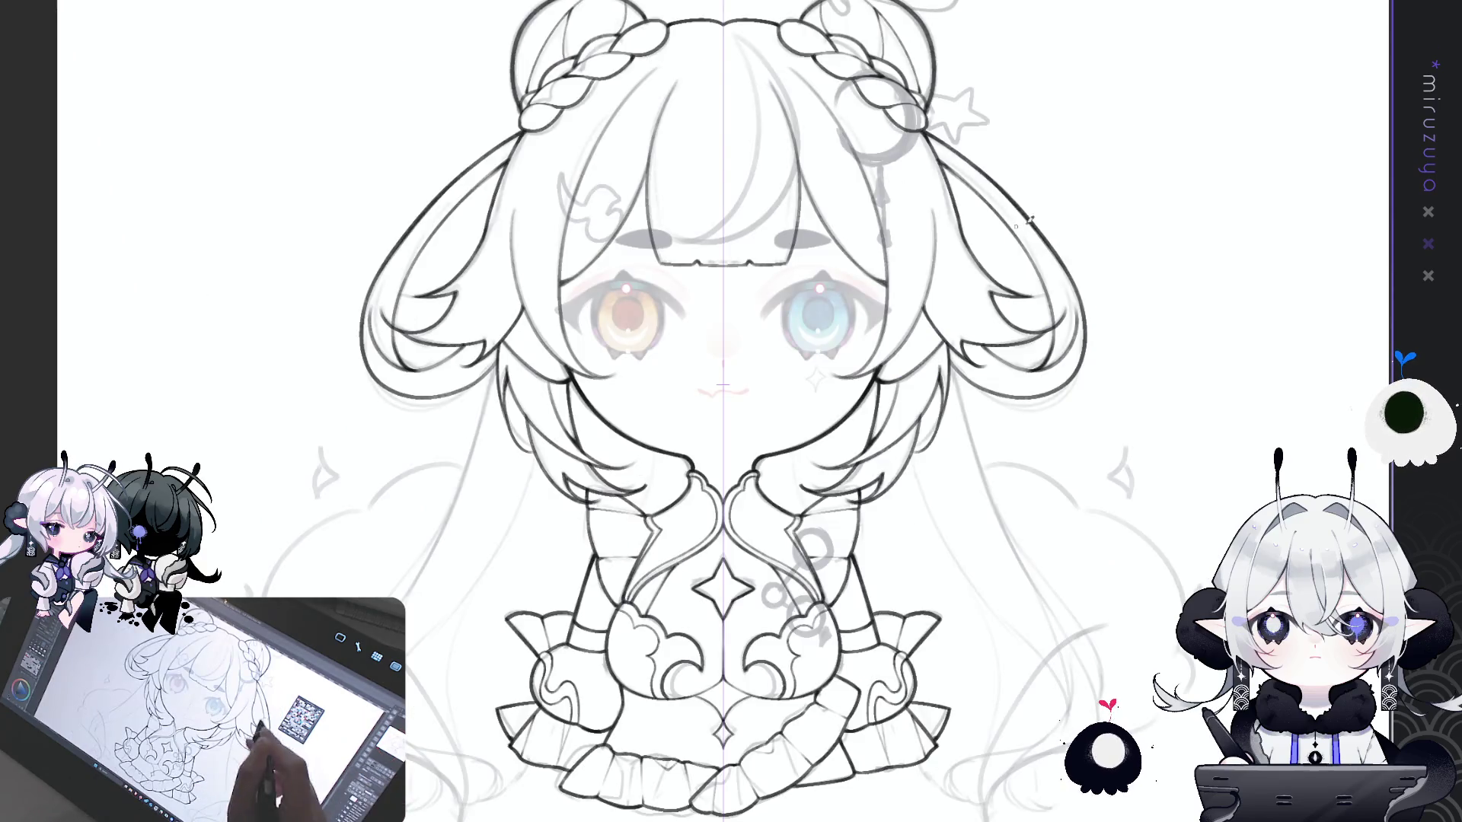
scroll(977, 438, up, 3)
drag(976, 438, 742, 346)
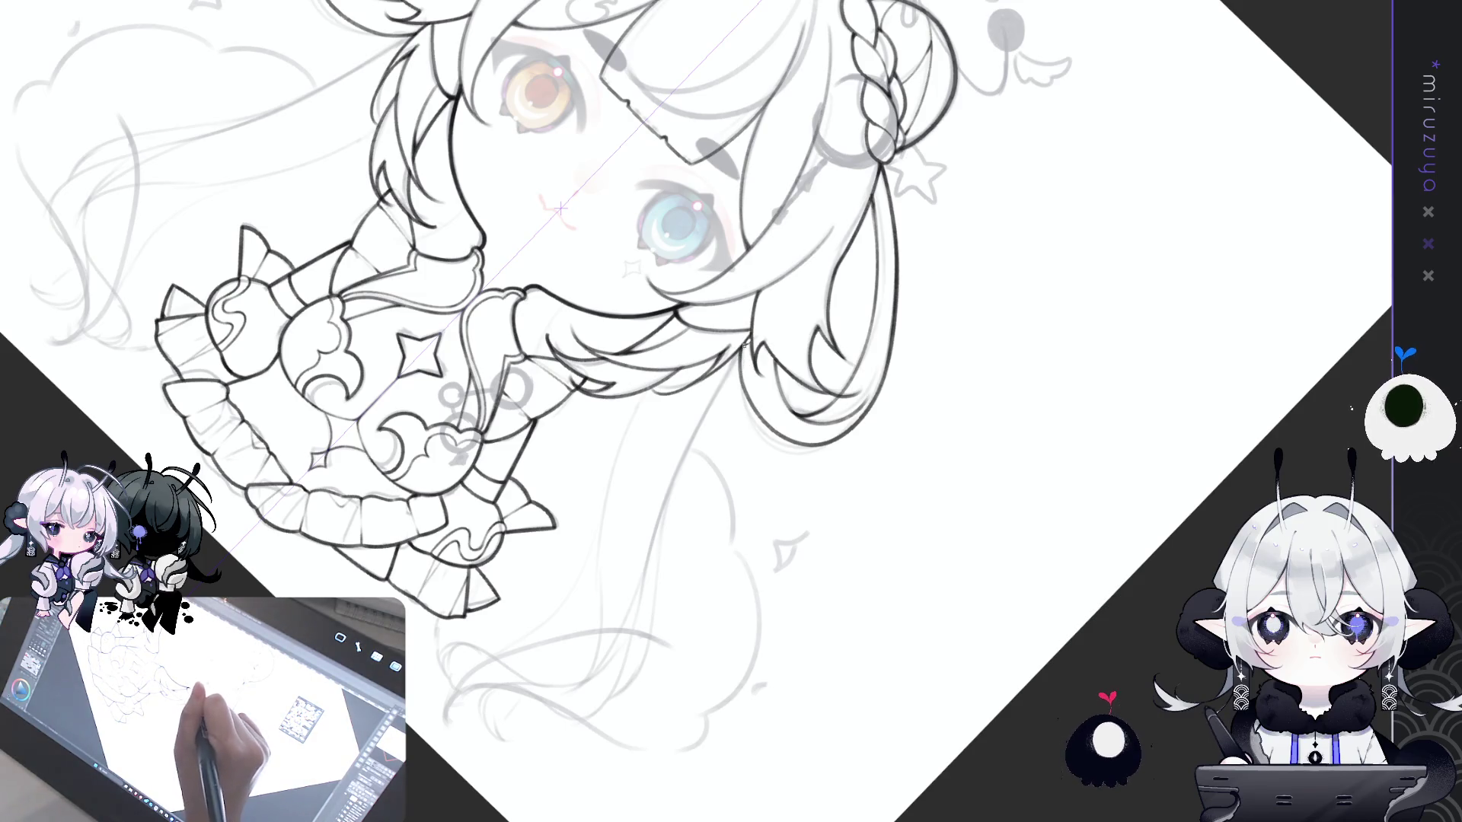
drag(743, 366, 767, 422)
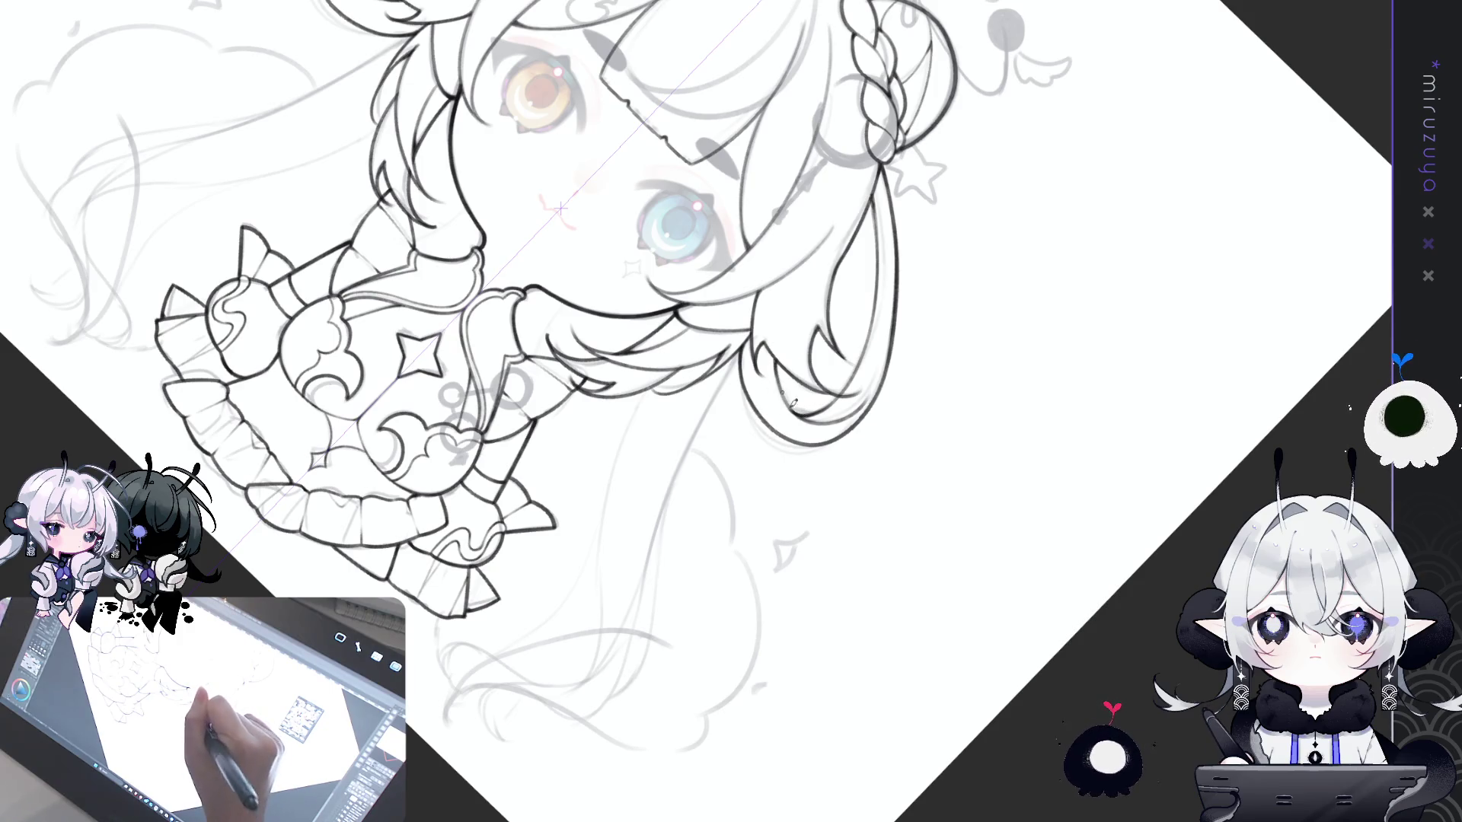
drag(799, 409, 995, 564)
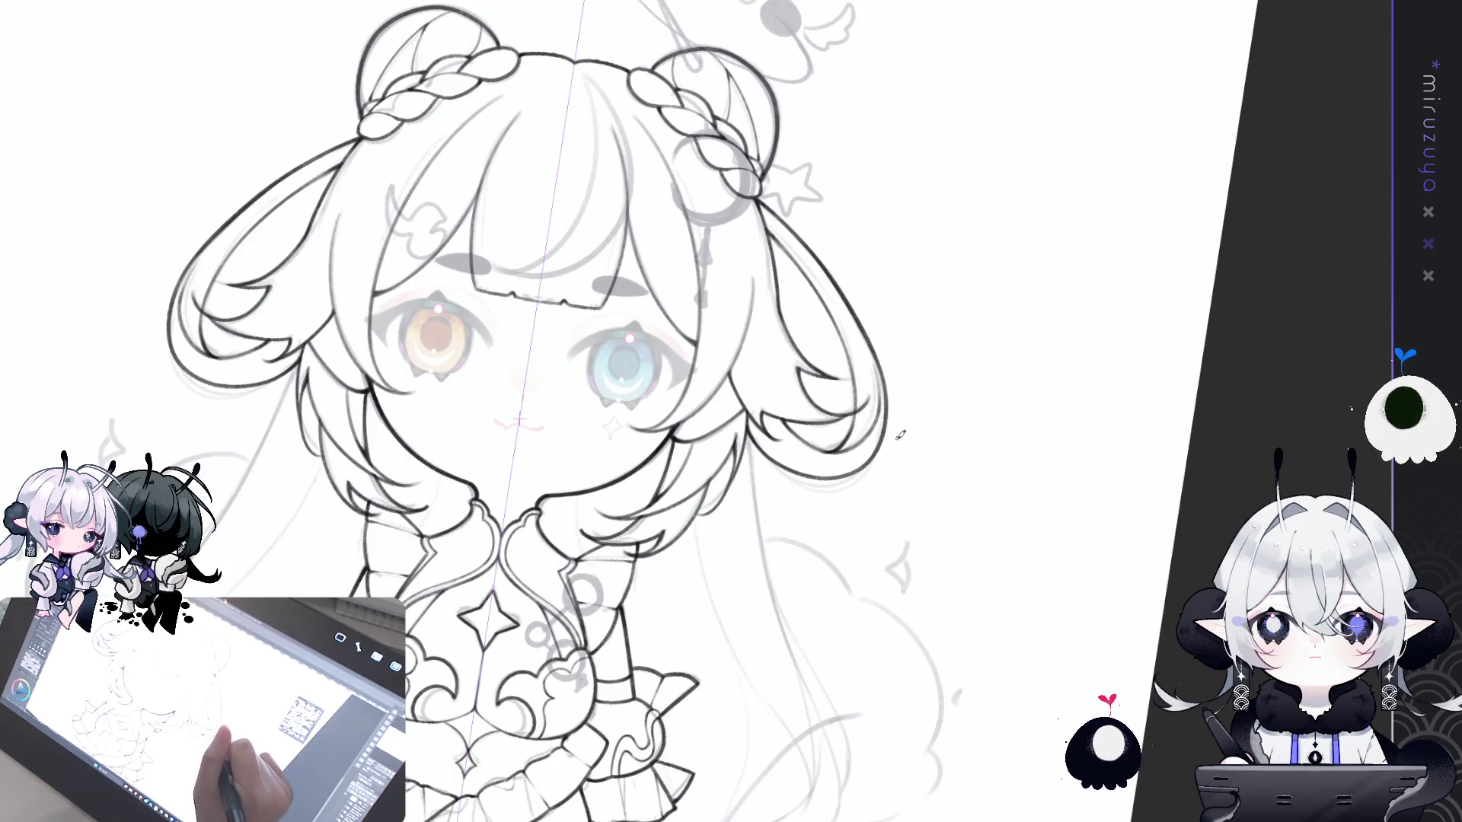
- Straighten and re-centre the drawing, then draw a mirrored hair strand stroke
key(ctrl+0)
key(ctrl+minus)
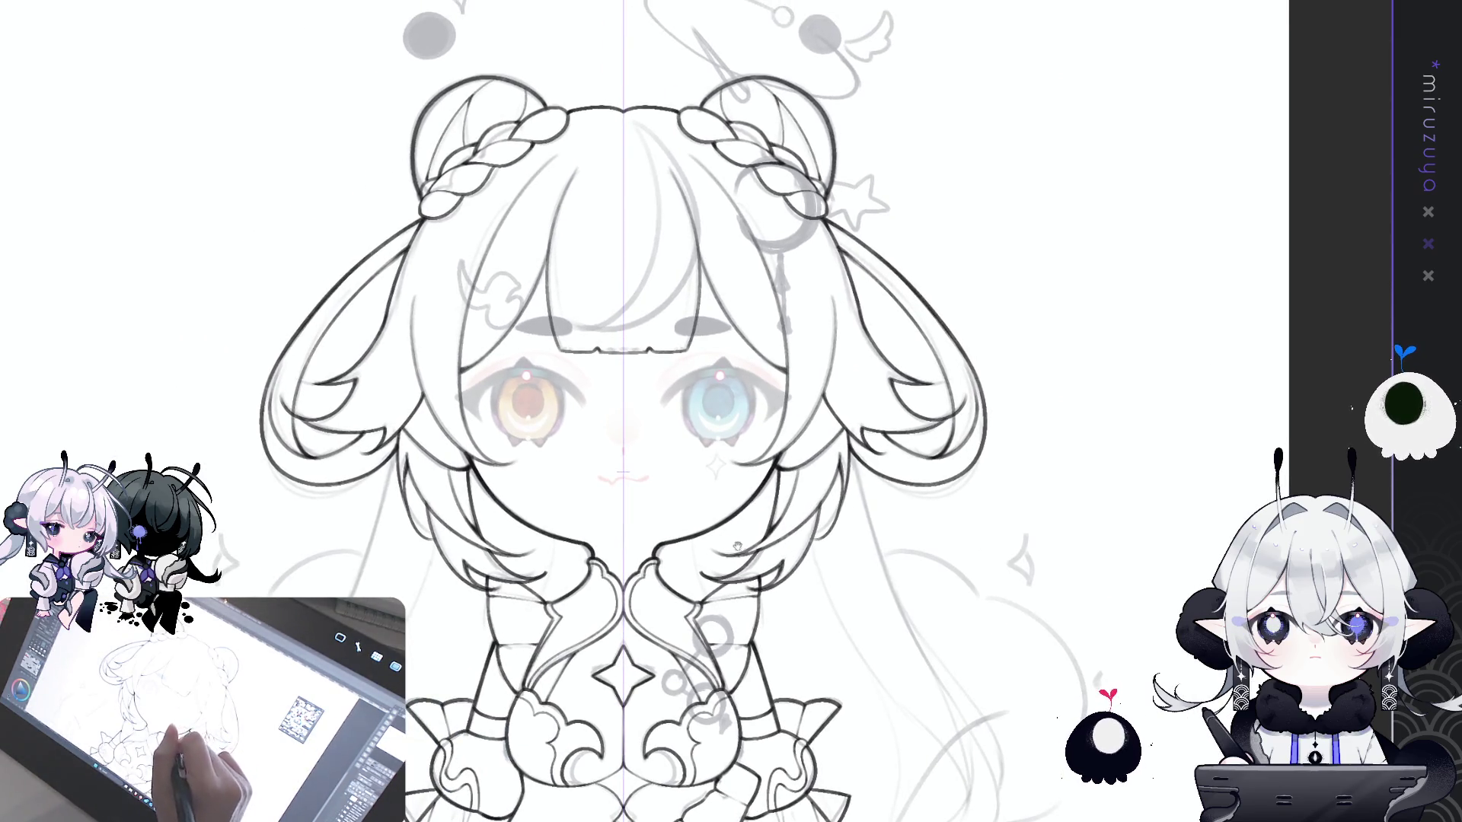
drag(737, 546, 780, 534)
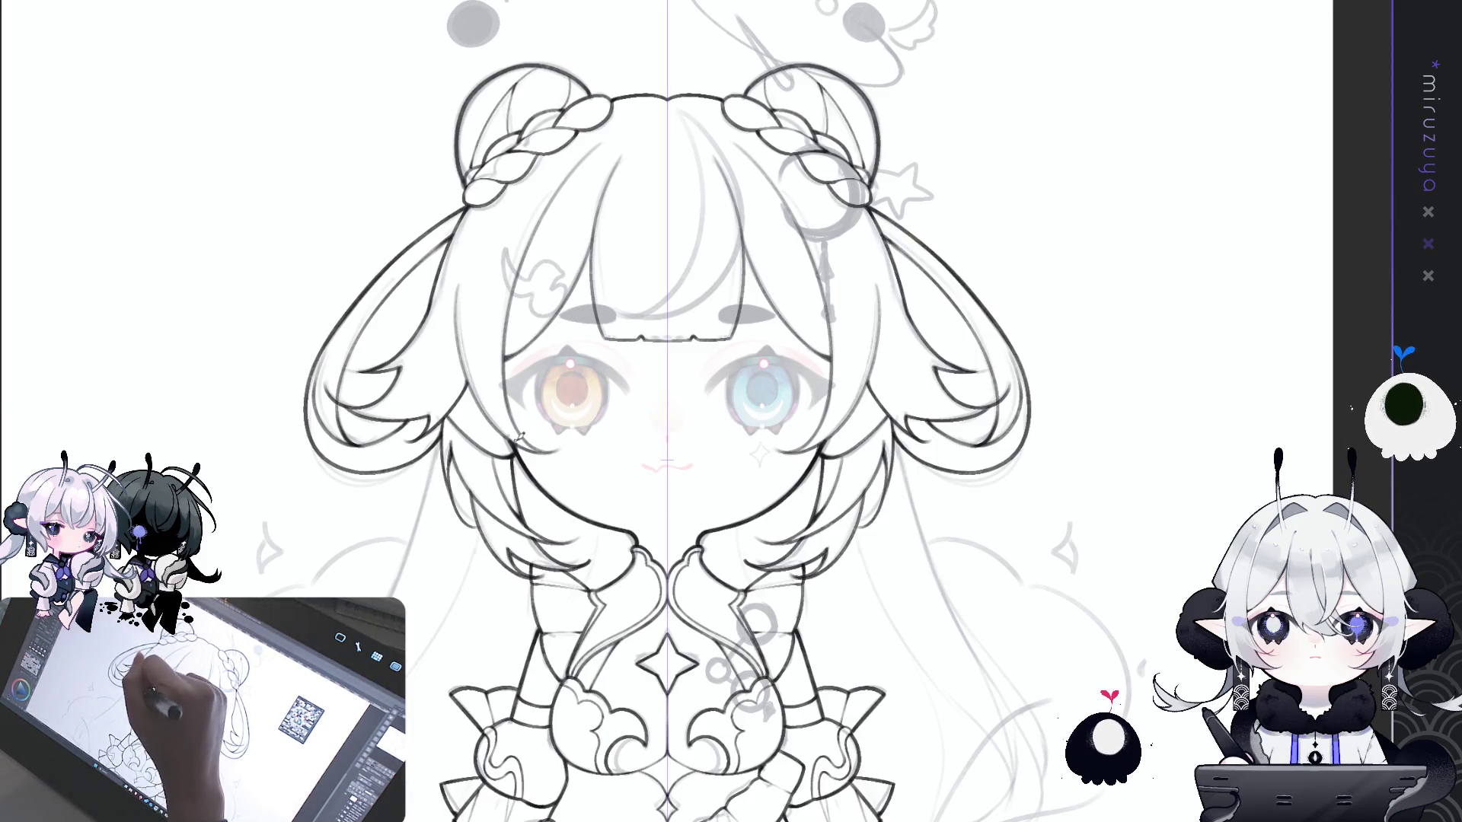
mouse_move(751, 241)
mouse_down()
mouse_move(790, 307)
mouse_move(653, 445)
mouse_up()
- Sketch mirrored strokes along the hair cloud curve and try one along the head outline
drag(1052, 372, 926, 364)
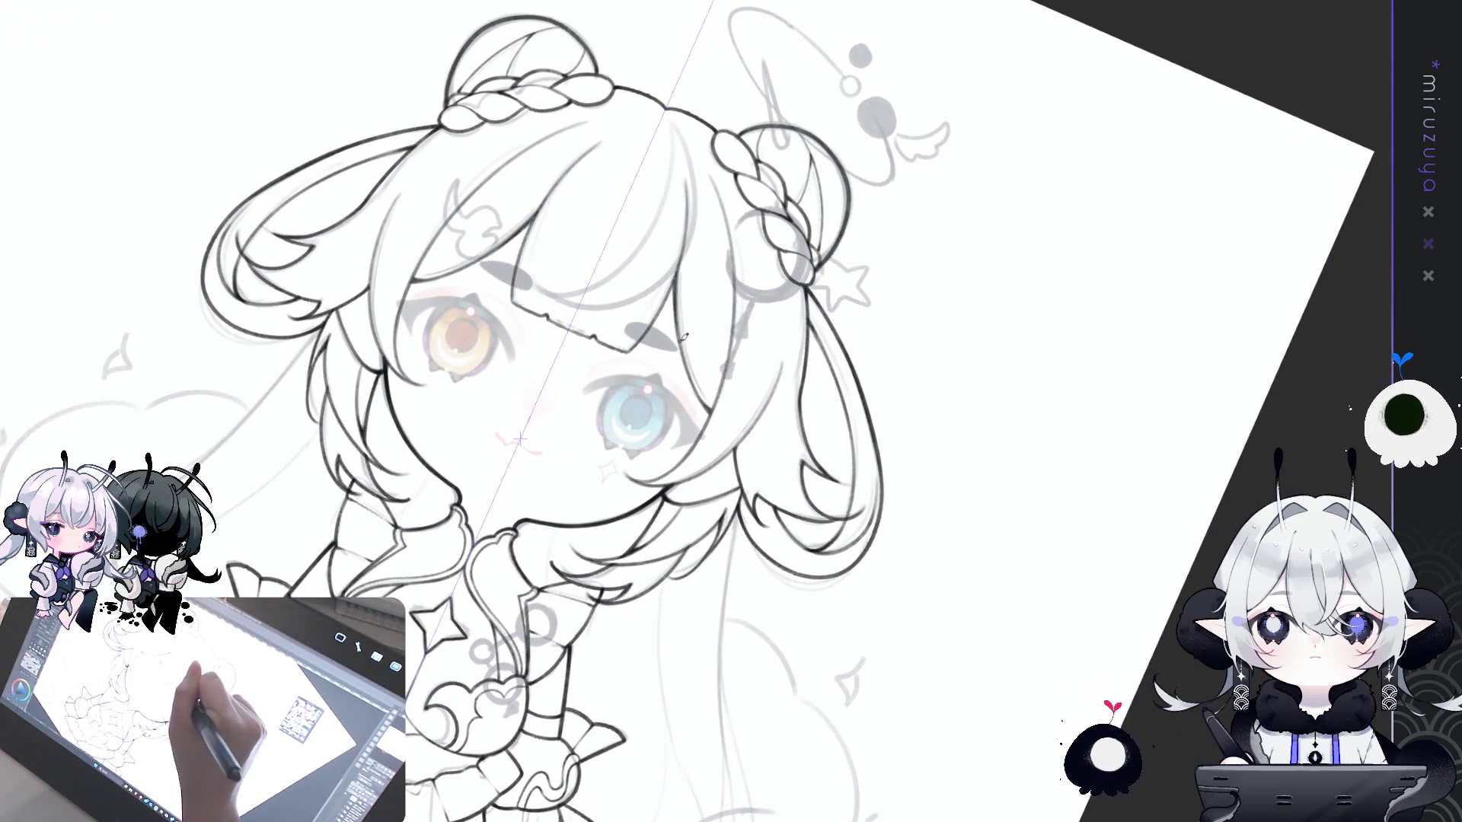
drag(683, 336, 462, 351)
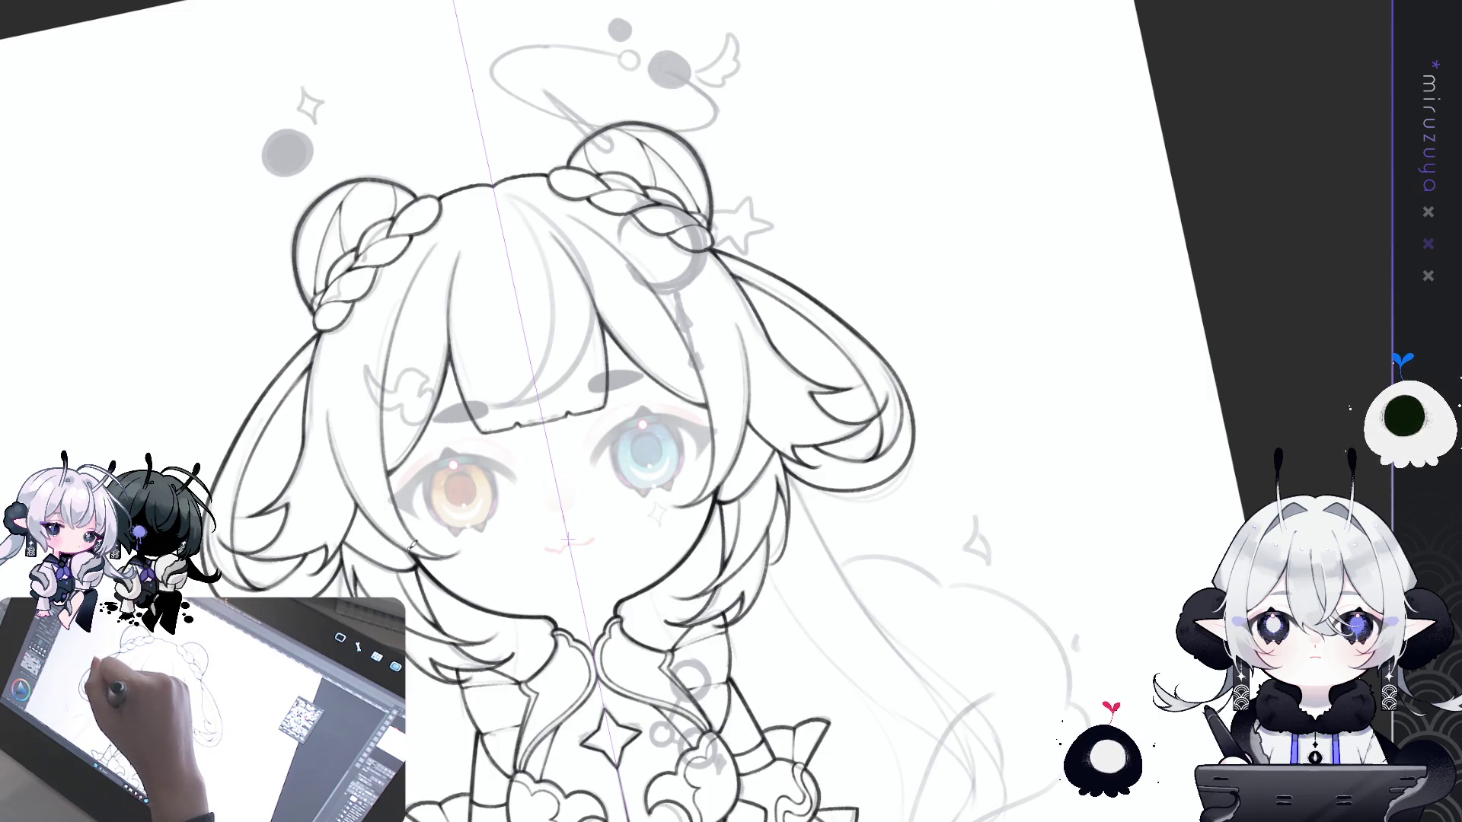
scroll(548, 411, up, 3)
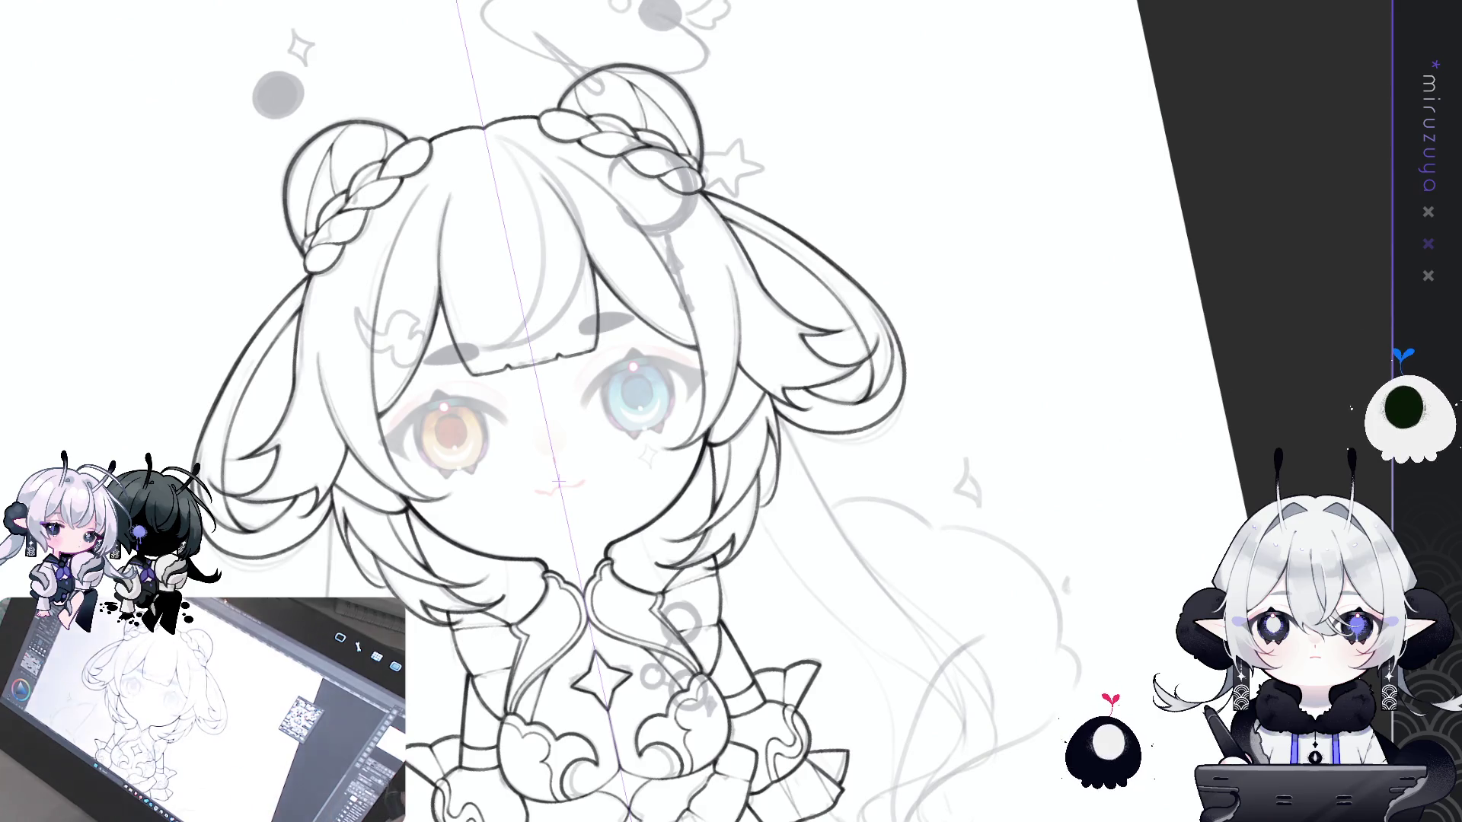
scroll(548, 411, up, 2)
drag(1132, 632, 1175, 520)
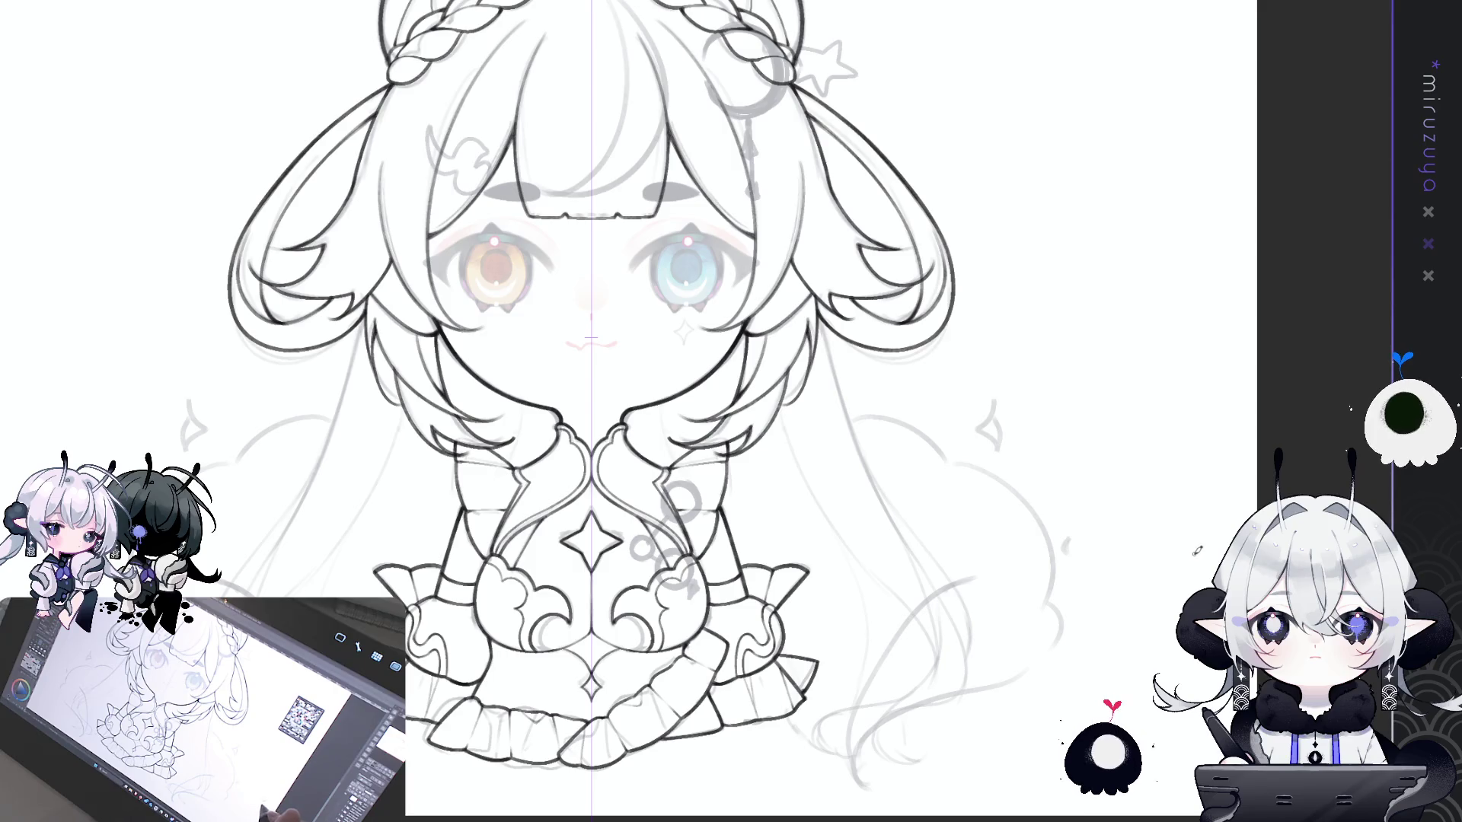
drag(1153, 601, 1072, 564)
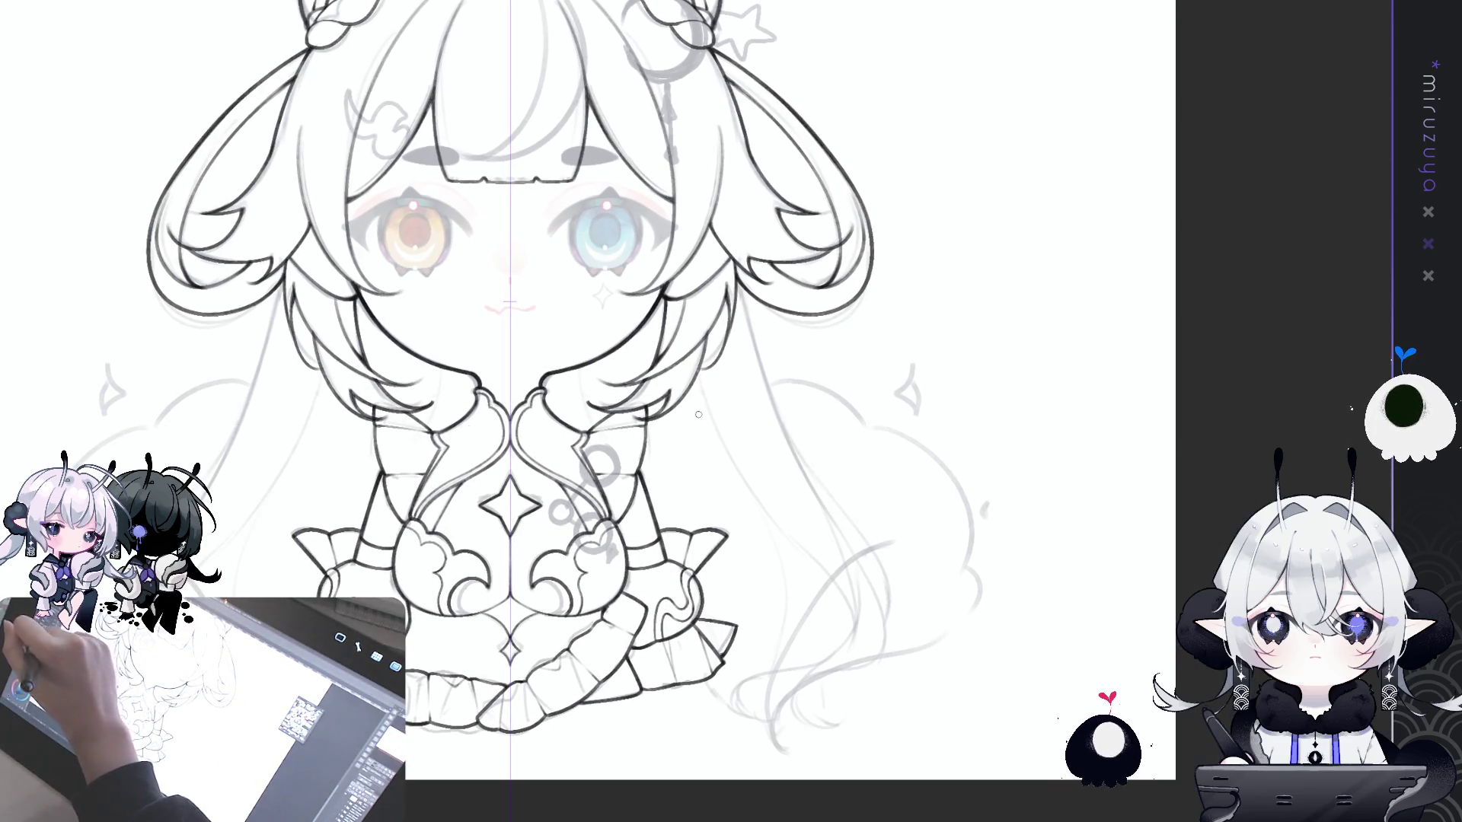
drag(1021, 432, 941, 445)
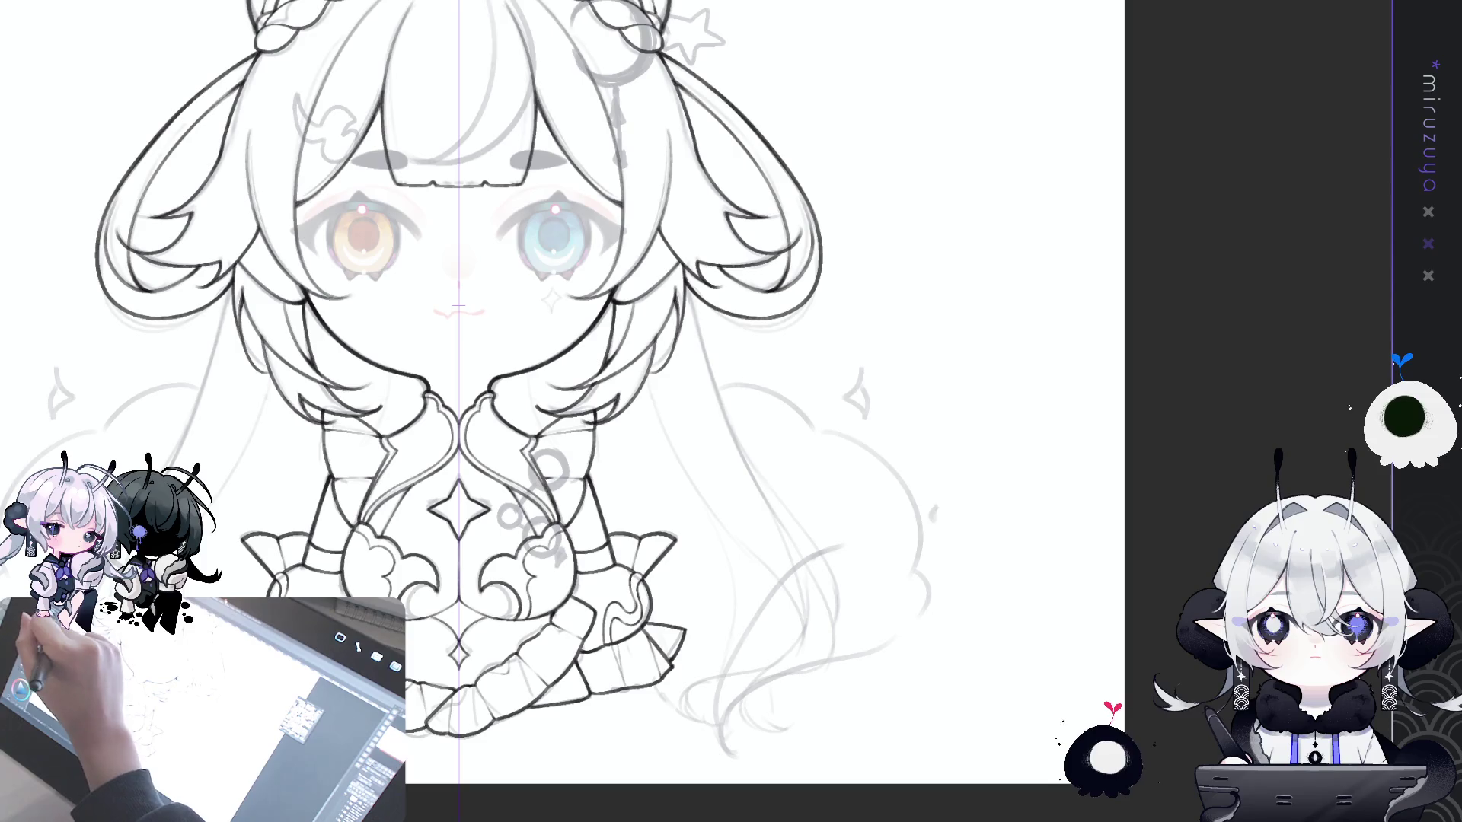
mouse_move(719, 384)
mouse_down()
mouse_move(784, 397)
mouse_move(807, 423)
mouse_move(735, 381)
mouse_move(817, 425)
mouse_move(985, 369)
mouse_move(761, 343)
mouse_move(668, 383)
mouse_up()
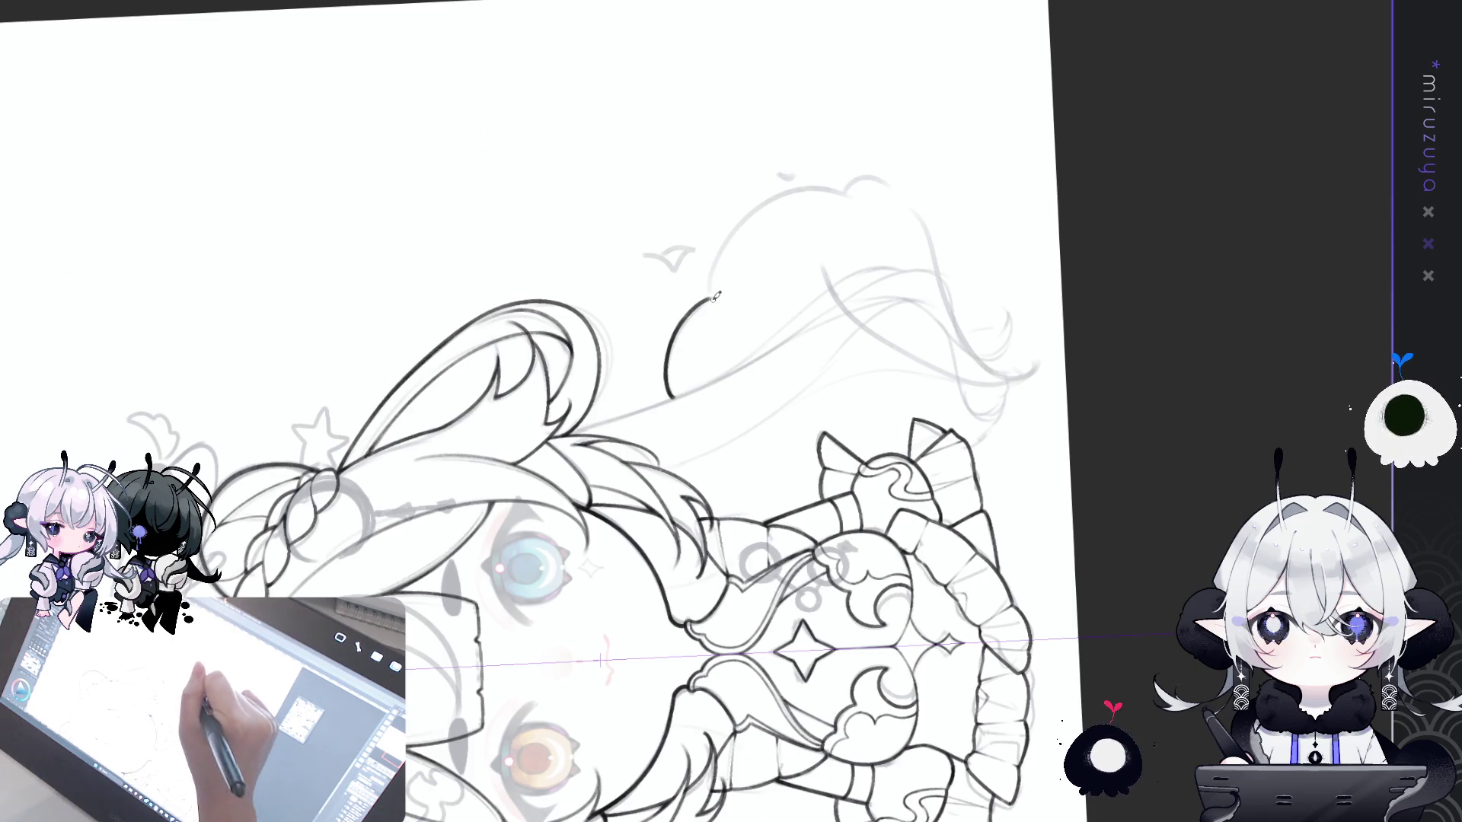
drag(745, 223, 853, 200)
- Undo the stray stroke, then trace the cloud hair outline, its bumps and lower edge
key(ctrl+z)
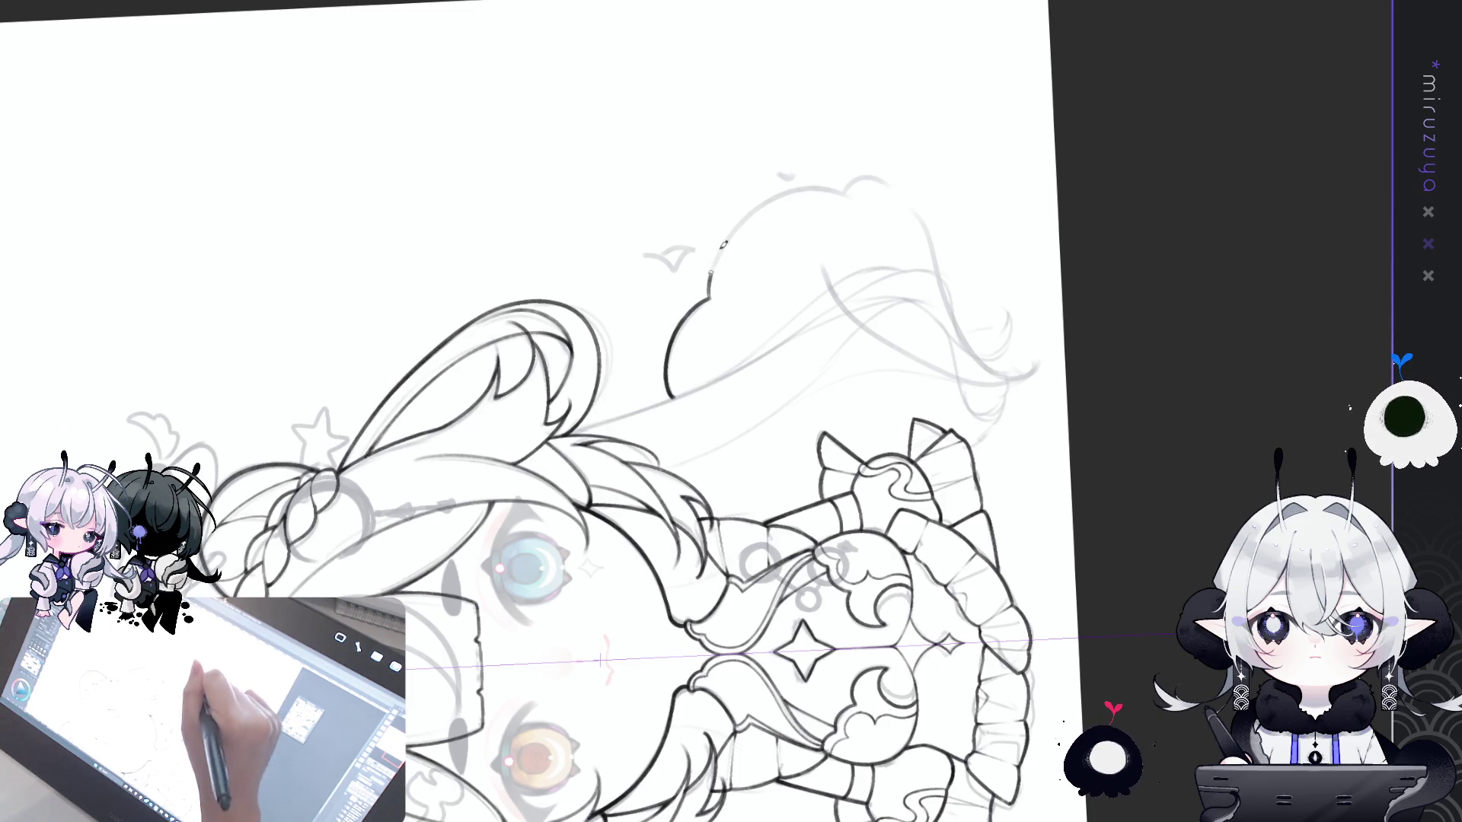
drag(709, 278, 847, 194)
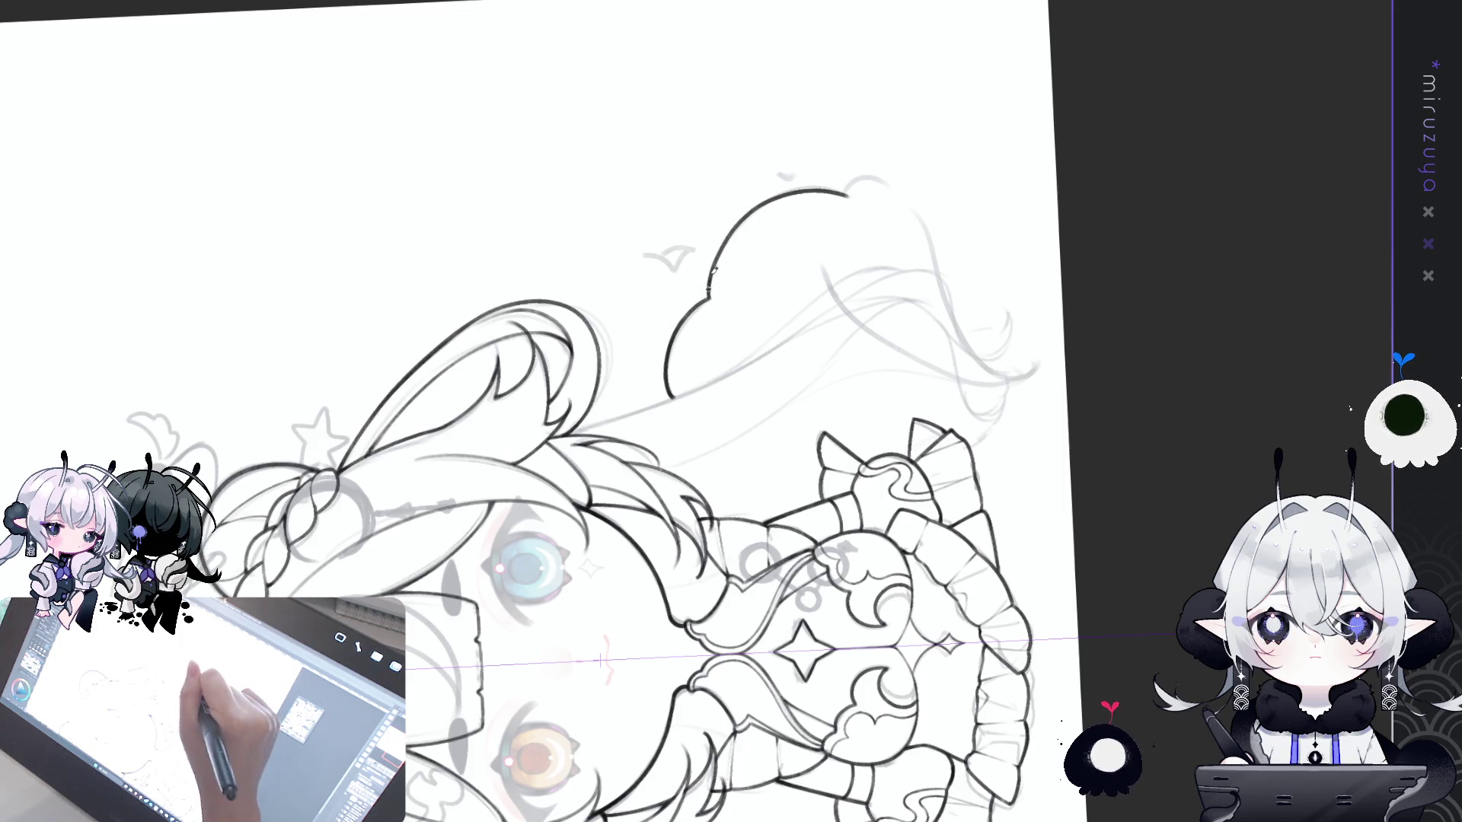
mouse_move(1153, 192)
mouse_down()
mouse_move(1192, 463)
mouse_move(939, 440)
mouse_up()
mouse_move(721, 269)
mouse_down()
mouse_move(765, 271)
mouse_move(769, 495)
mouse_up()
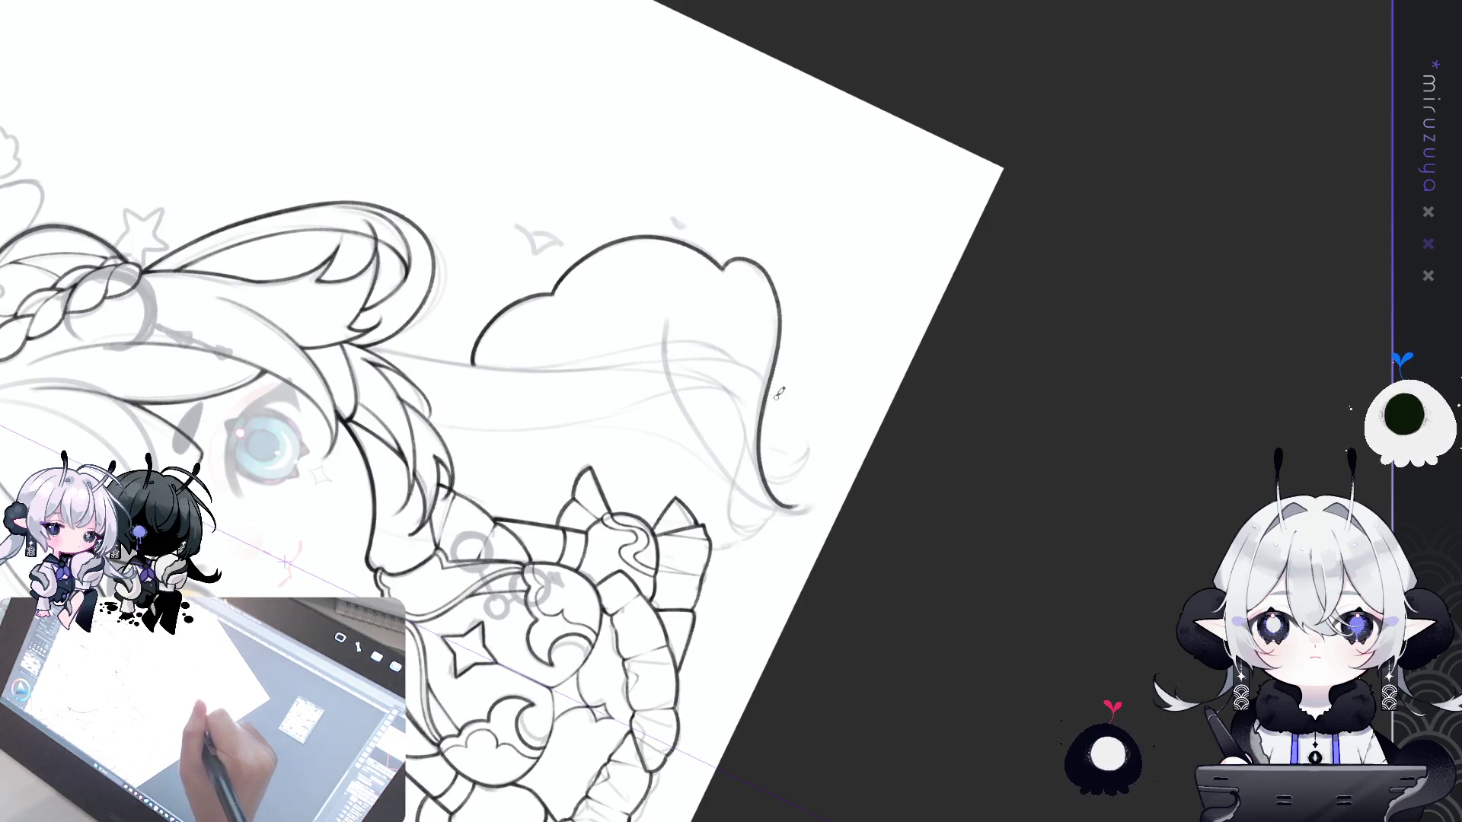
drag(731, 261, 780, 312)
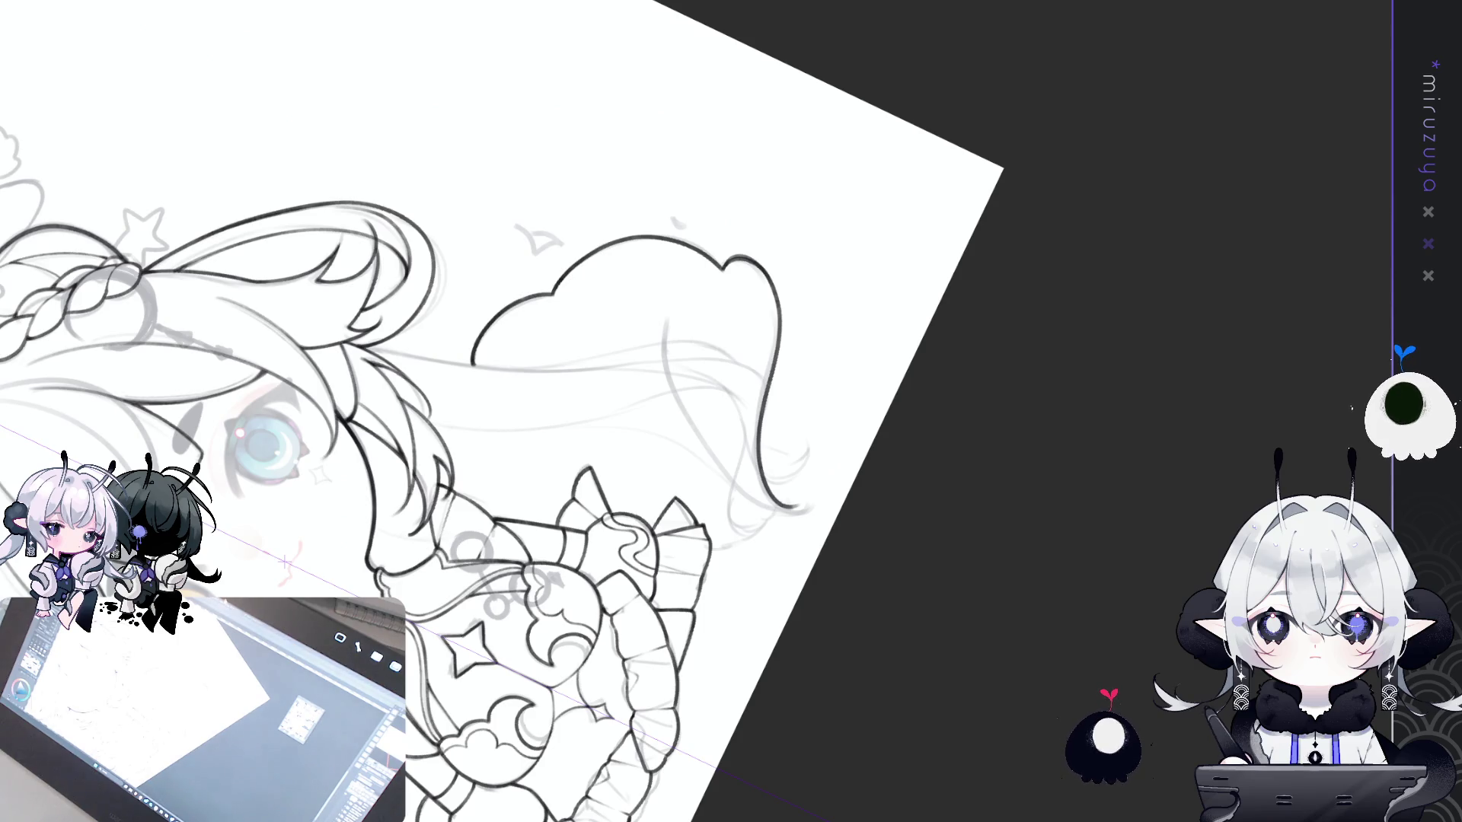
key(minus)
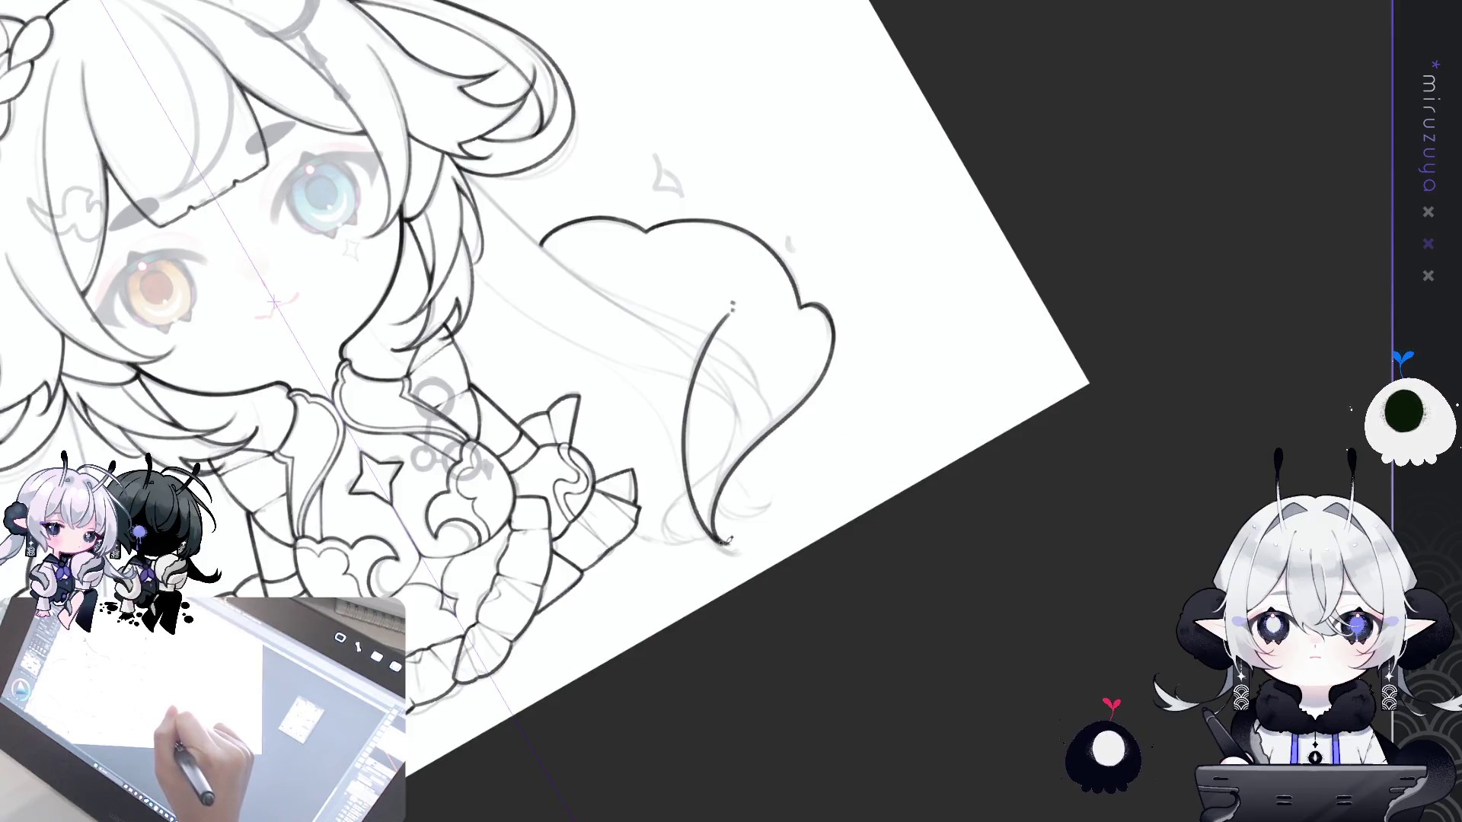
key(minus)
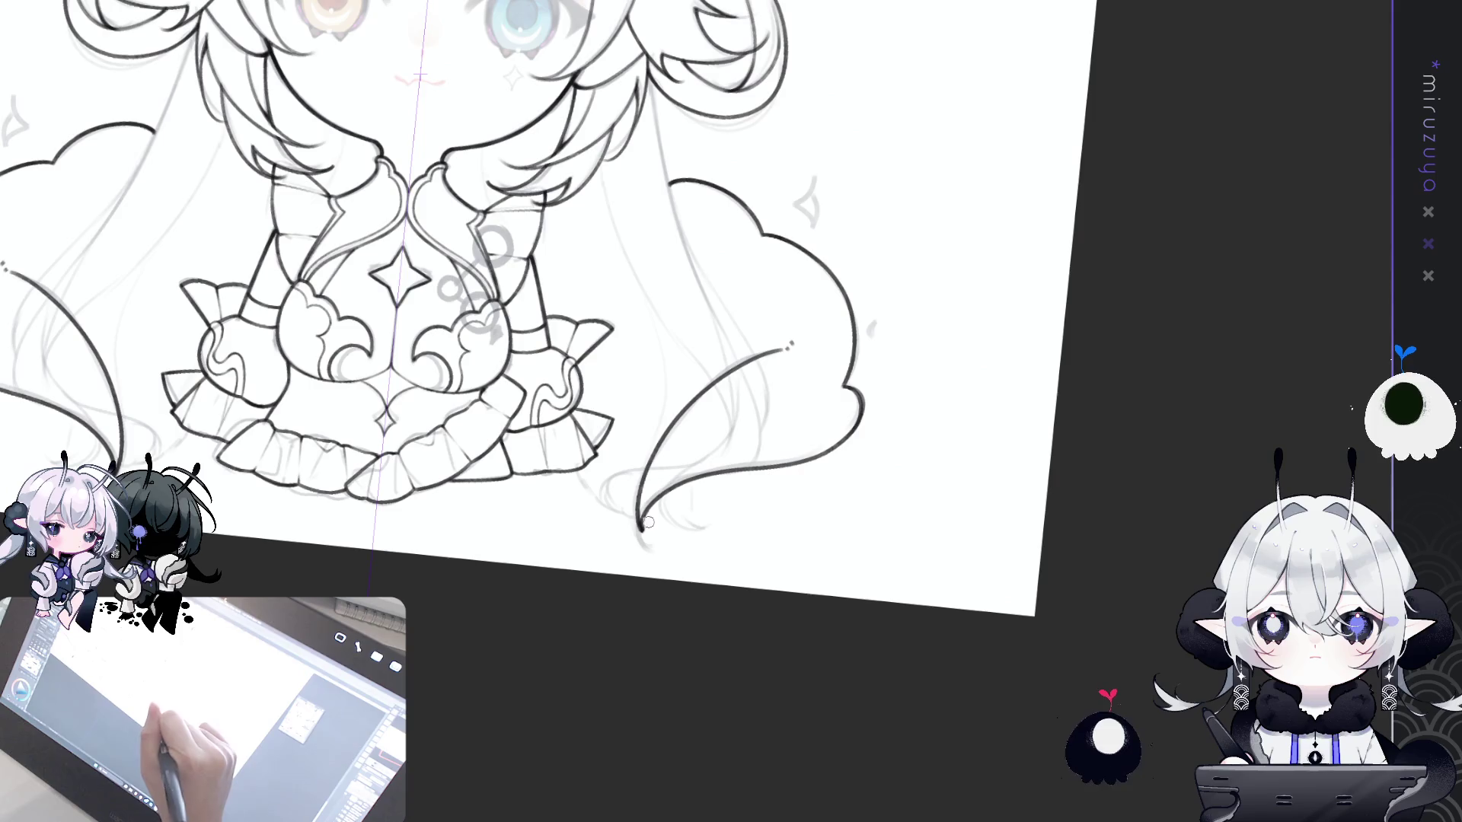
scroll(647, 522, up, 2)
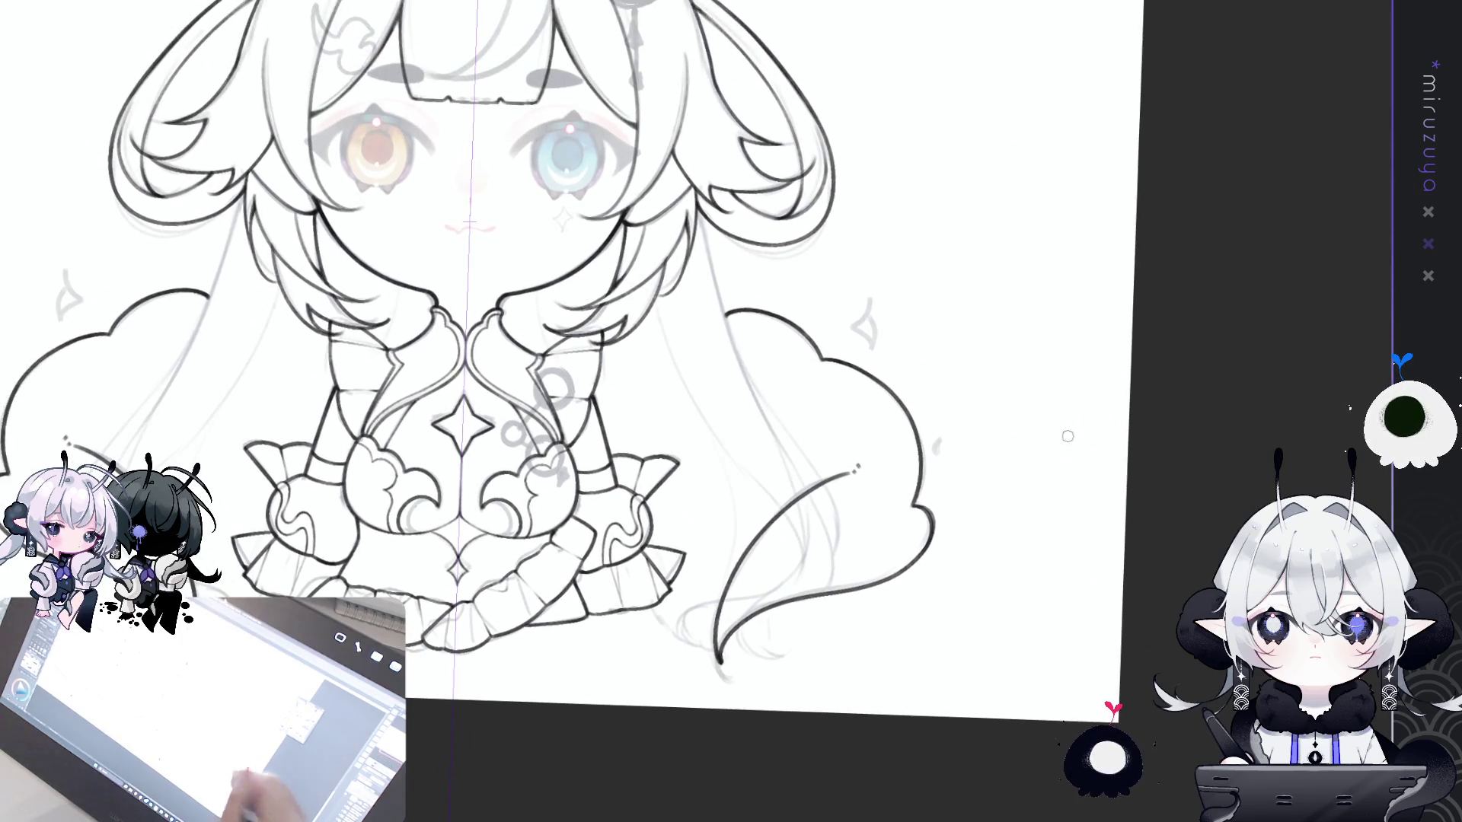
- Draw a mirrored curling hair strand, redrawing it several times until it fits
key(ctrl+@)
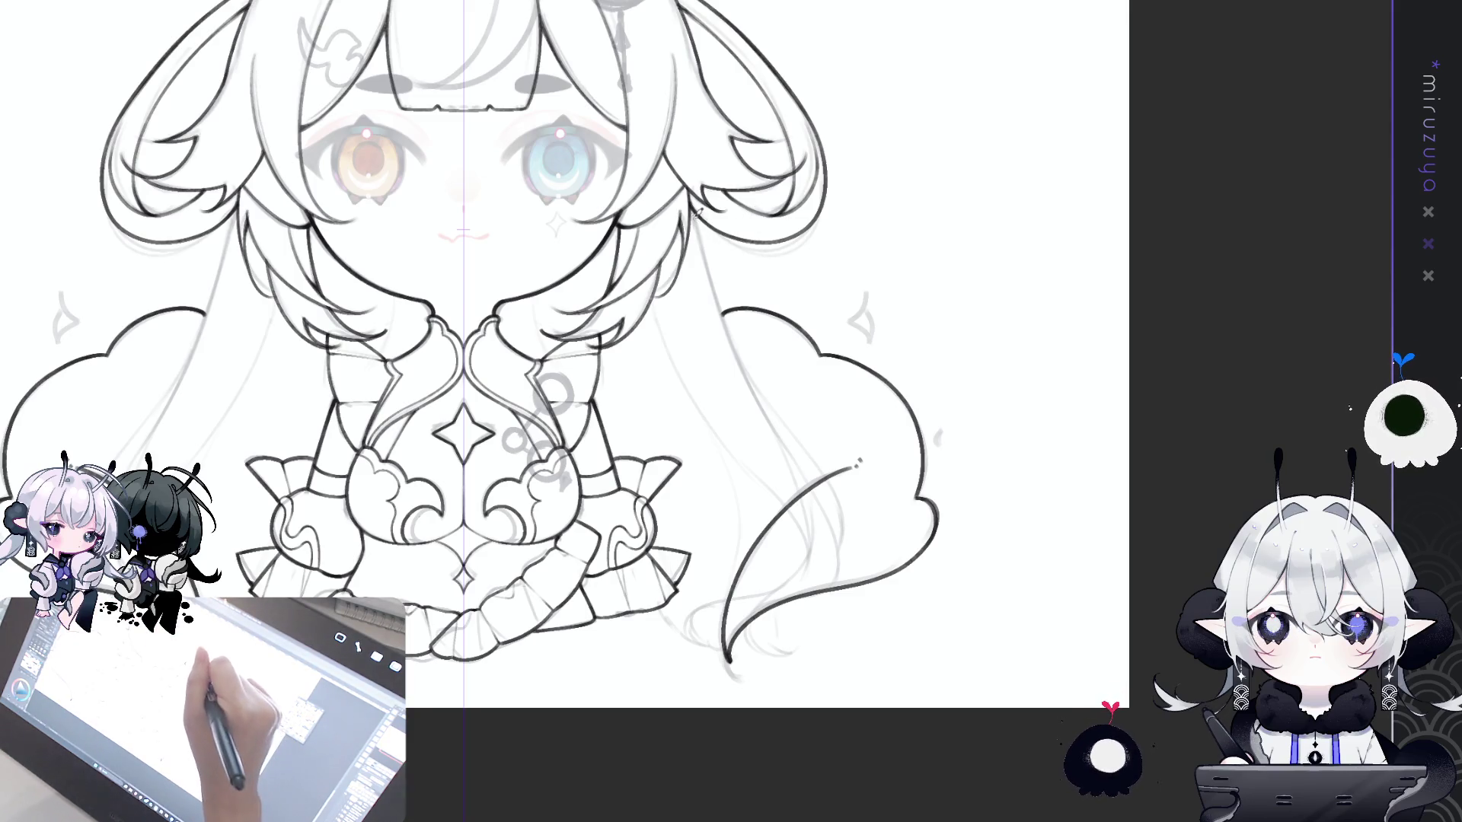
drag(697, 220, 770, 426)
key(ctrl+z)
mouse_move(693, 214)
mouse_down()
mouse_move(737, 356)
mouse_move(809, 481)
mouse_up()
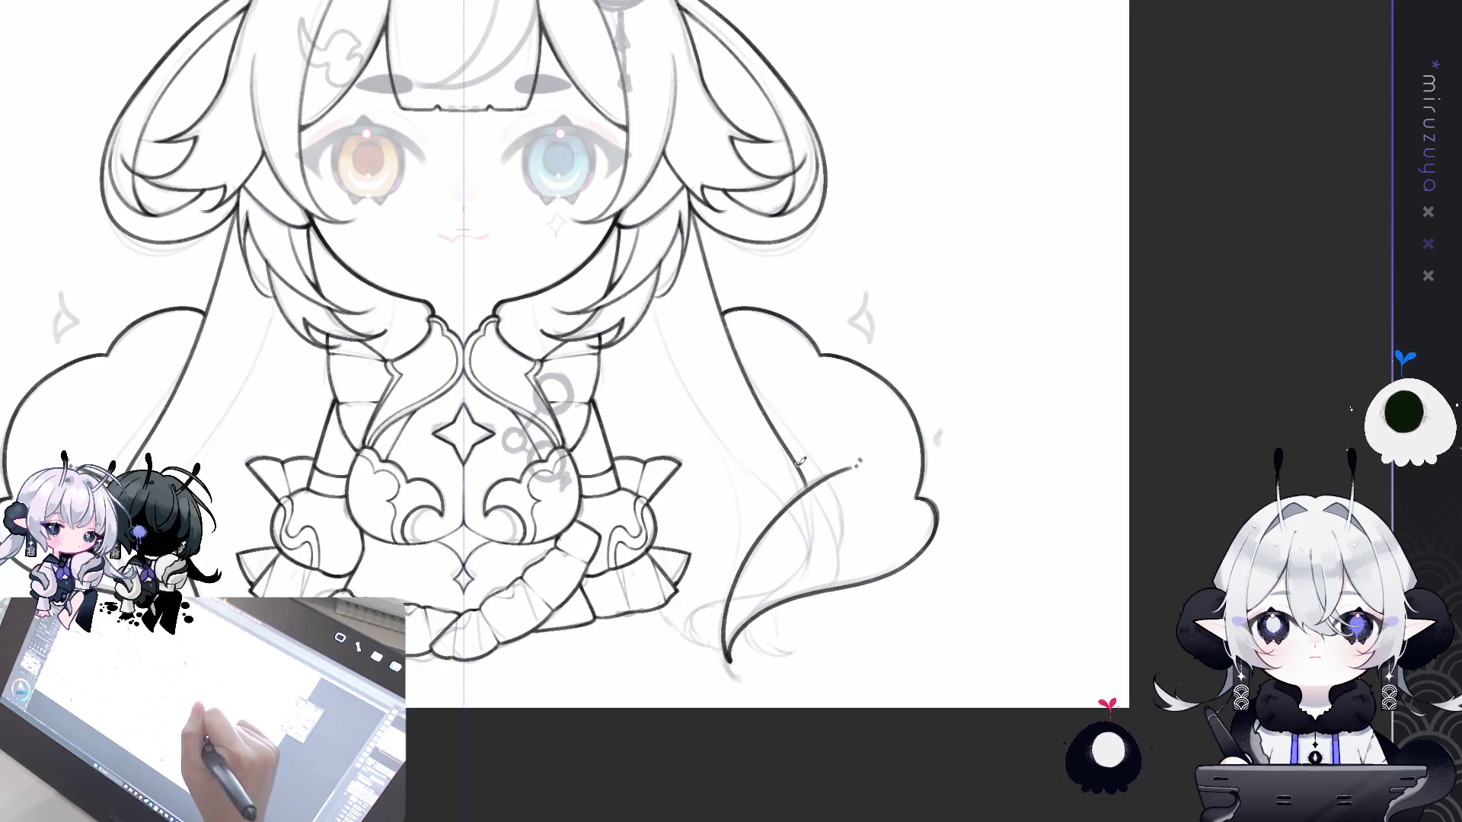
key(ctrl+z)
mouse_move(690, 204)
mouse_down()
mouse_move(725, 329)
mouse_move(813, 496)
mouse_up()
key(ctrl+z)
drag(690, 201, 806, 487)
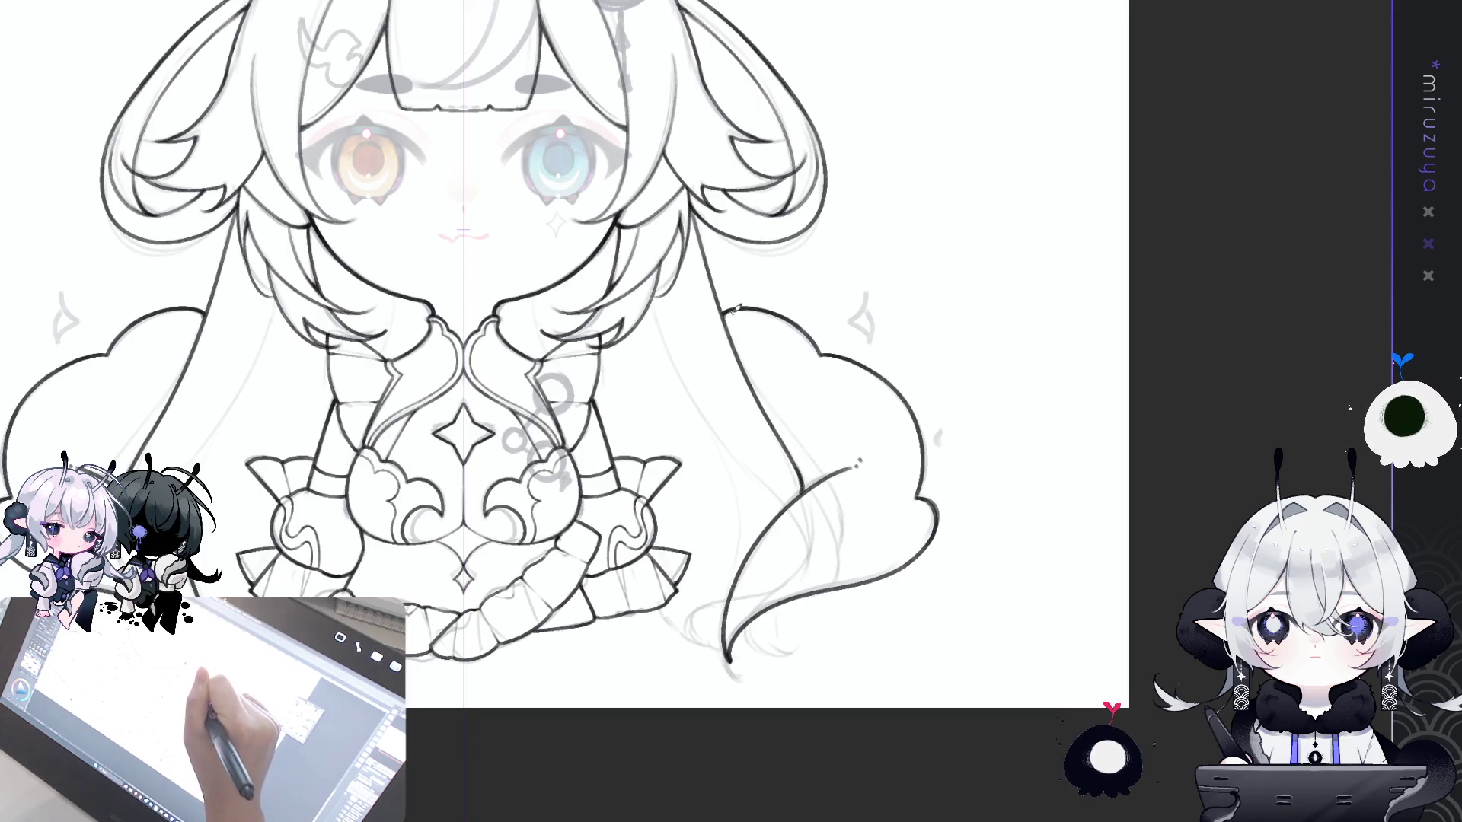
- Add a thin strand line along the long hair, redrawn more cleanly
drag(612, 109, 536, 87)
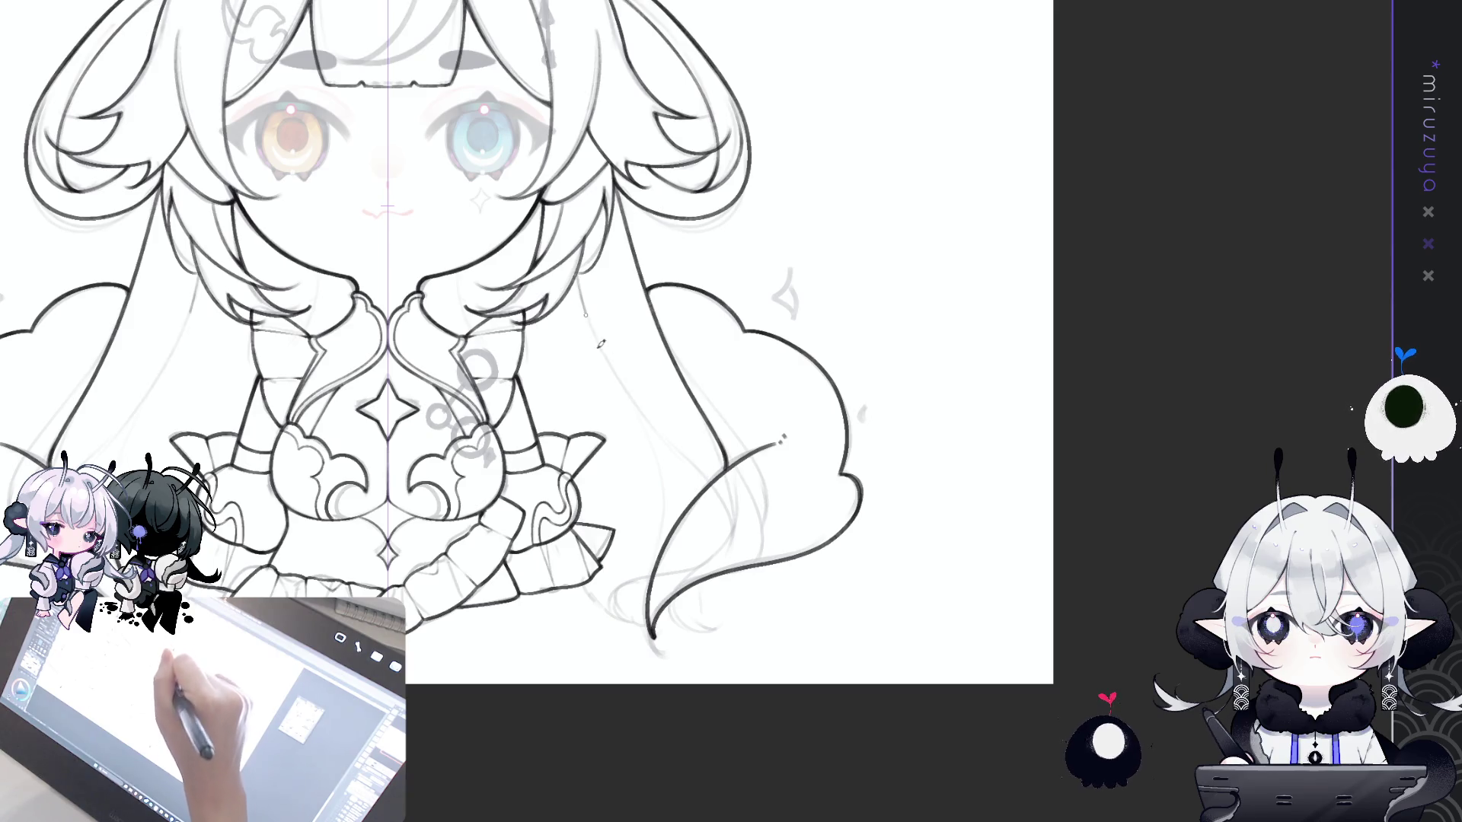
drag(600, 344, 696, 460)
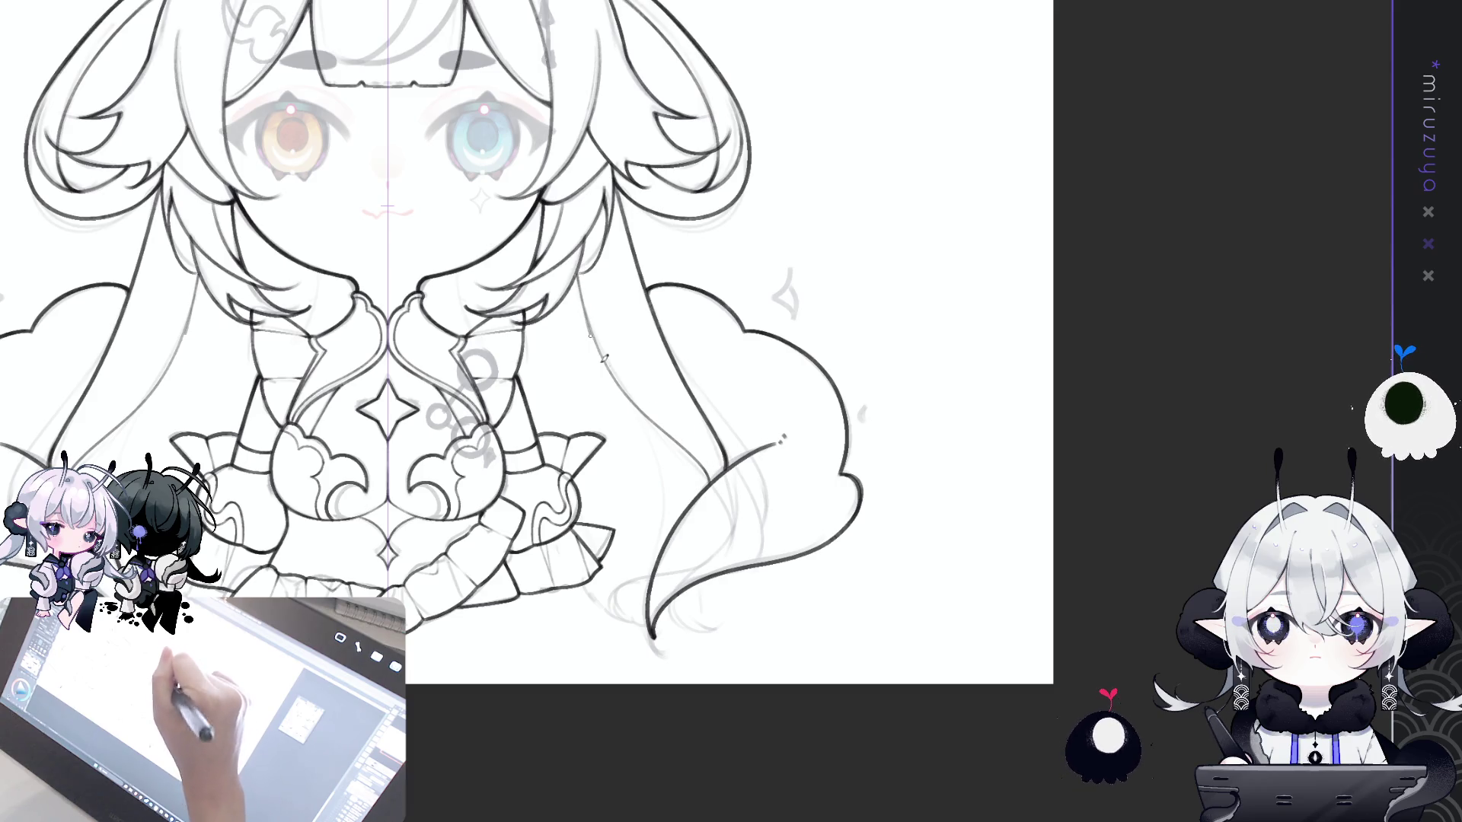
key(ctrl+z)
drag(585, 297, 656, 413)
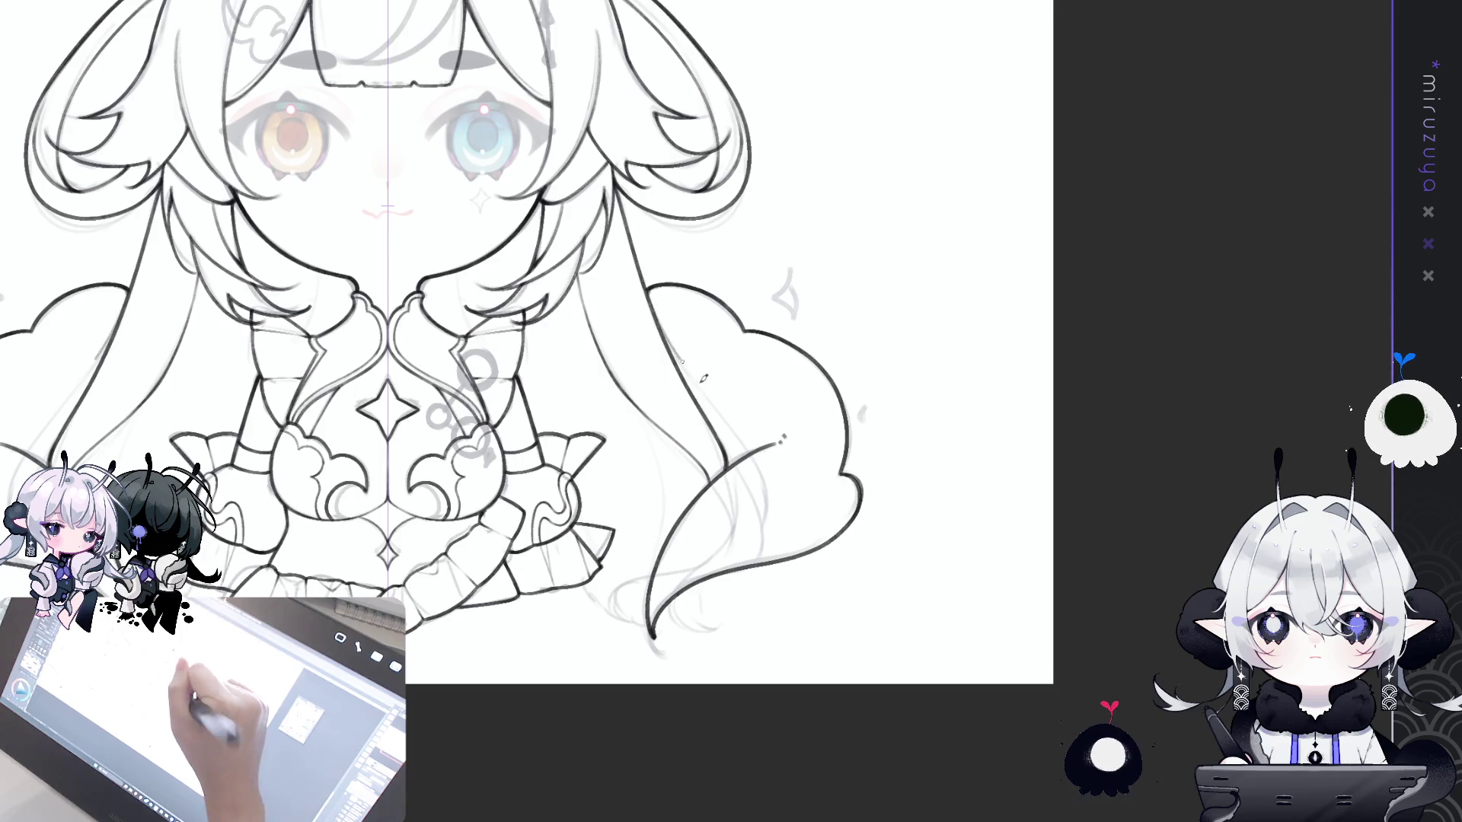
scroll(691, 341, down, 5)
scroll(564, 243, up, 5)
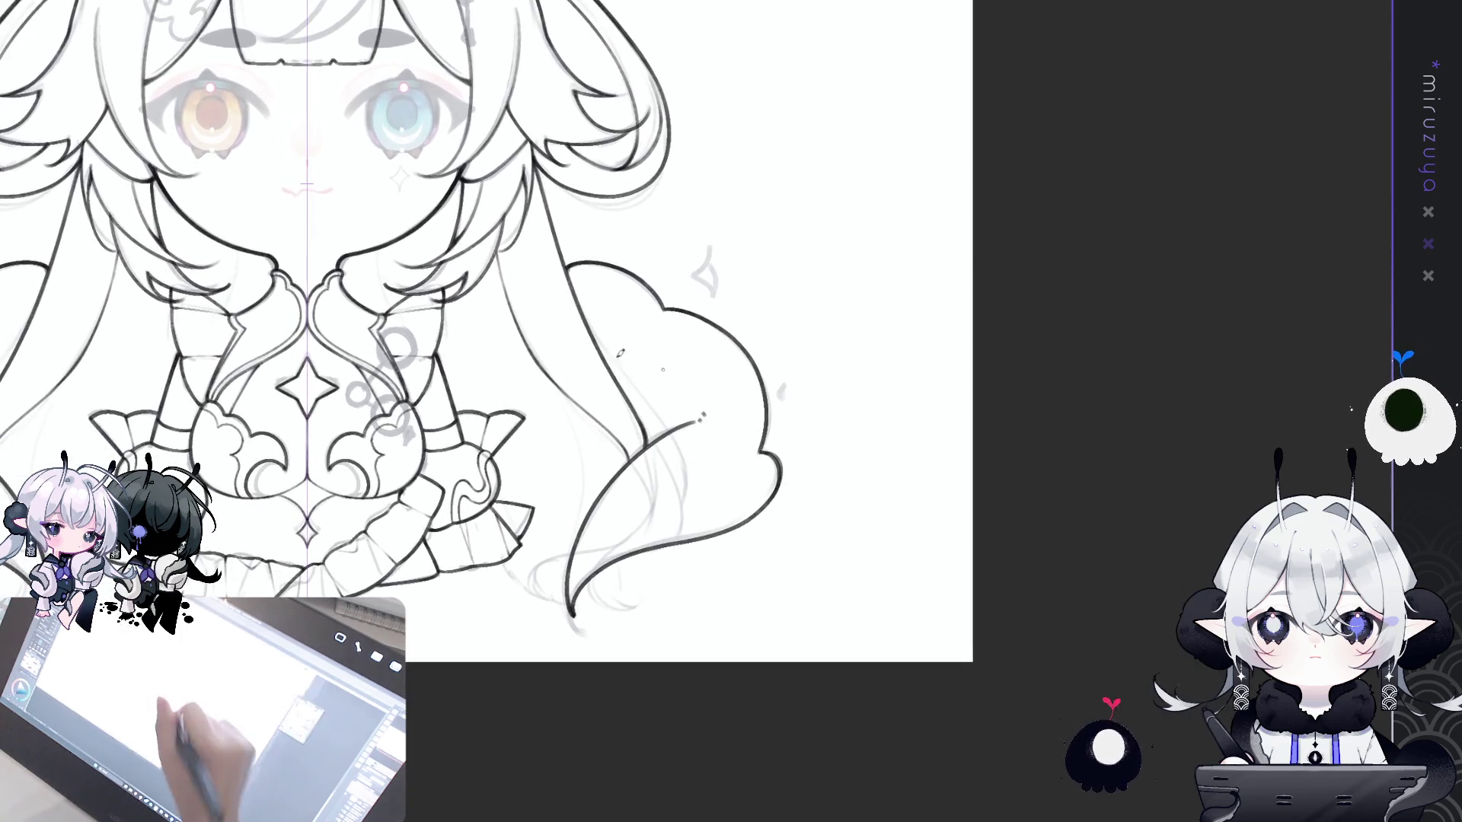
- Add two more thin strands to the long hair, one beside the tail curve
drag(572, 286, 652, 396)
key(ctrl+z)
drag(580, 307, 627, 373)
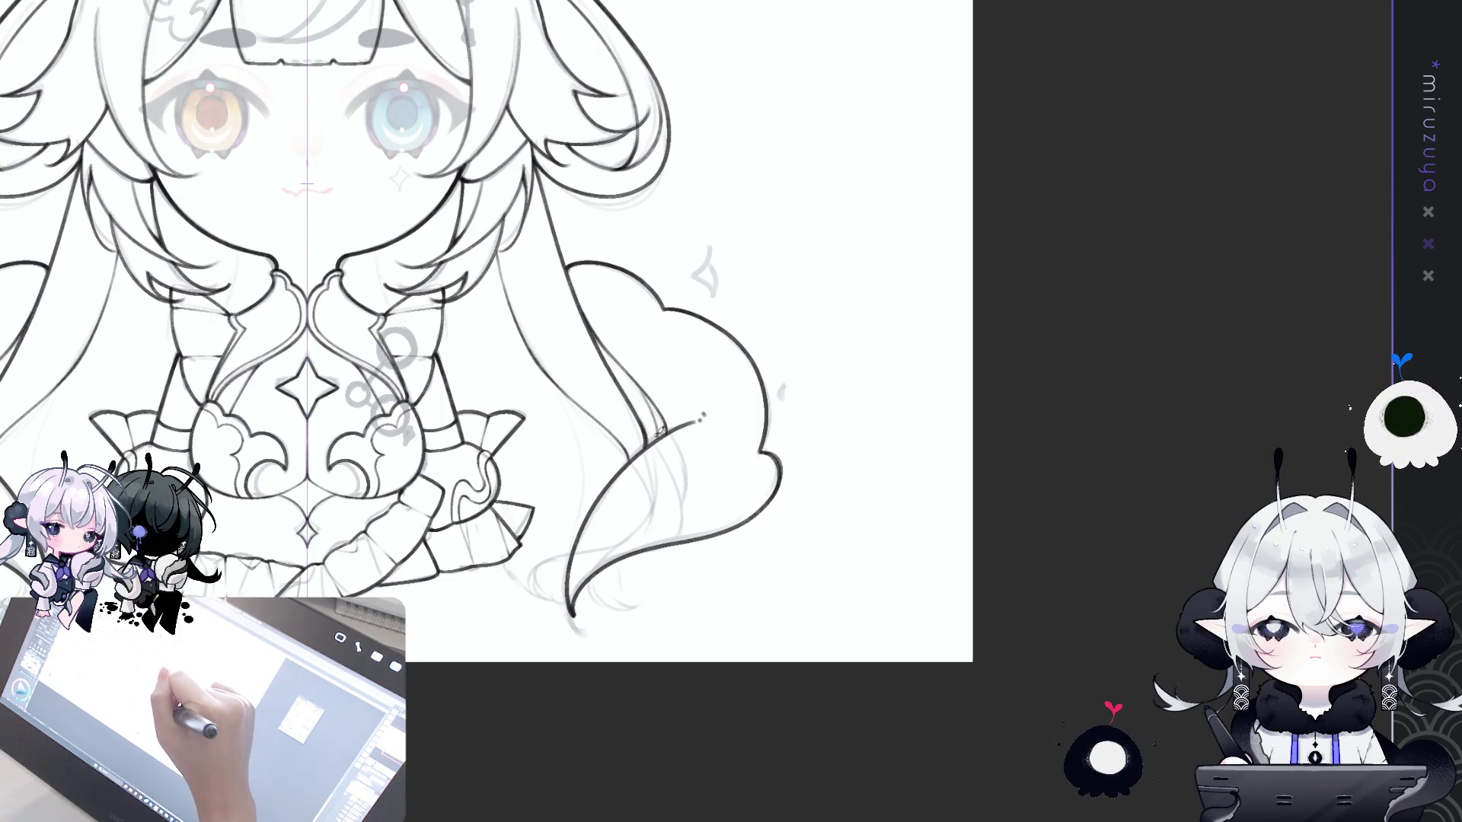
drag(659, 446, 651, 418)
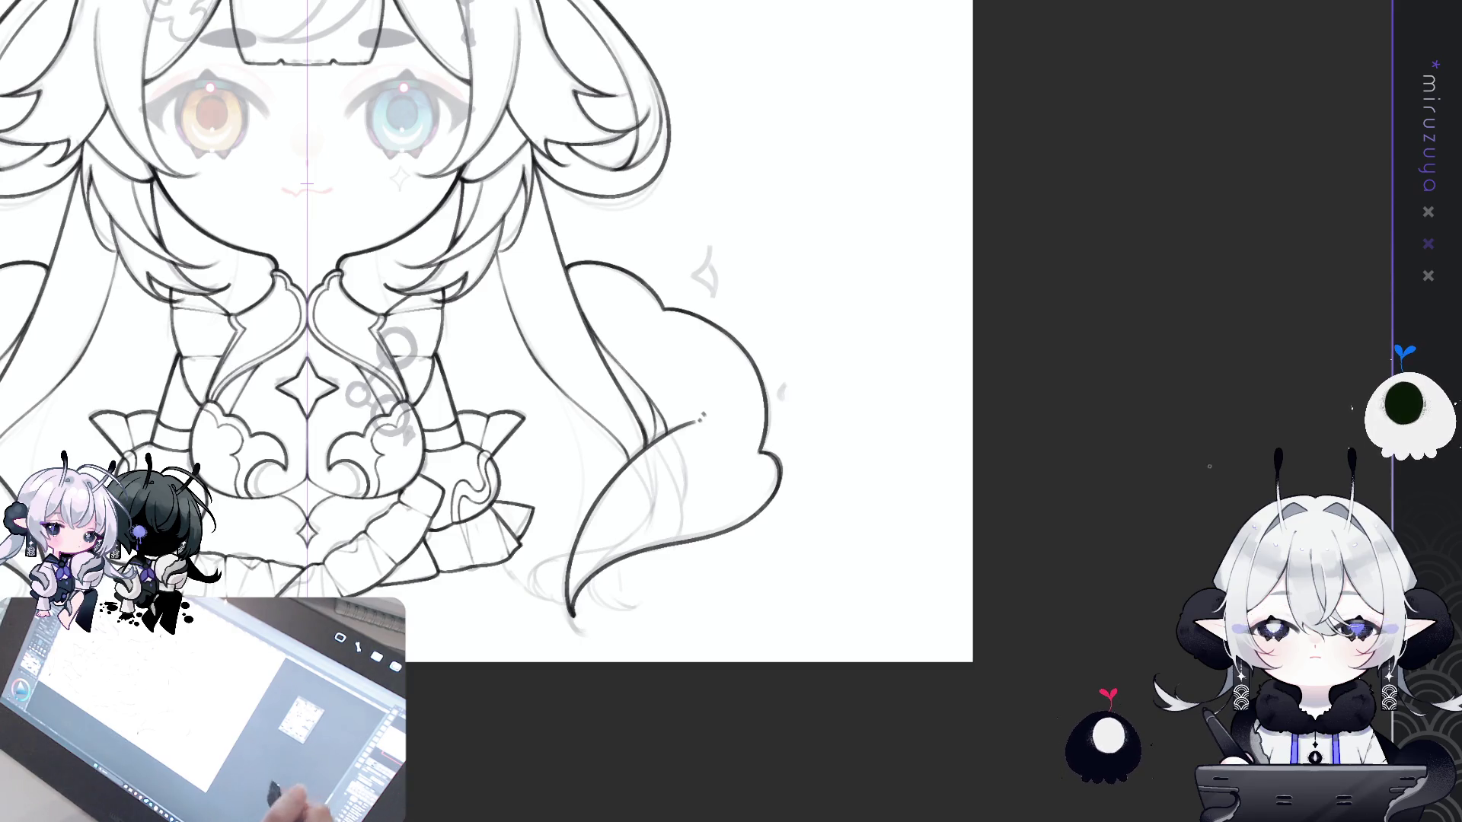
- Recentre the drawing and erase the stray lines near the lower hair curls
drag(592, 315, 777, 333)
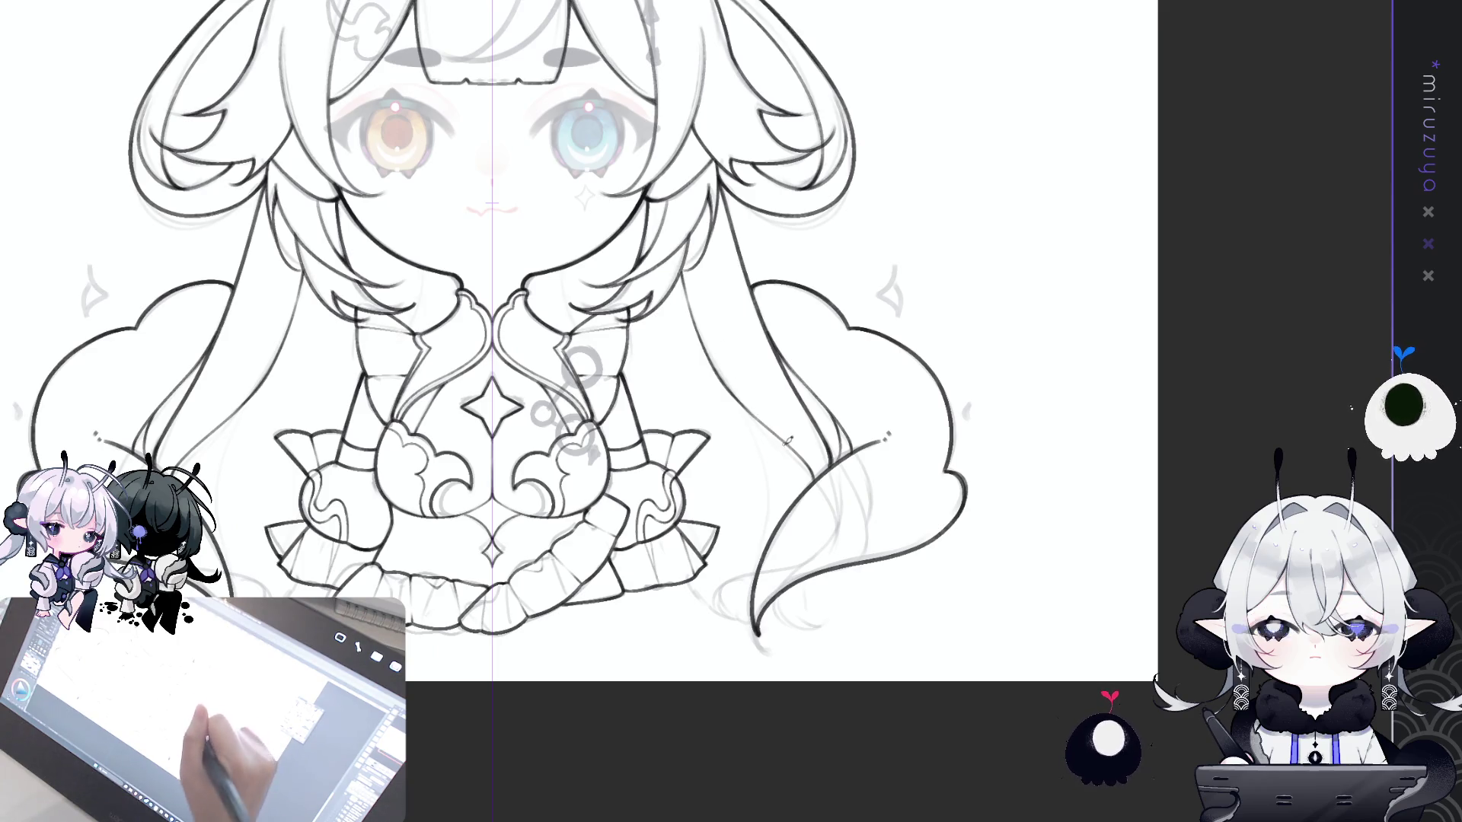
drag(874, 509, 926, 477)
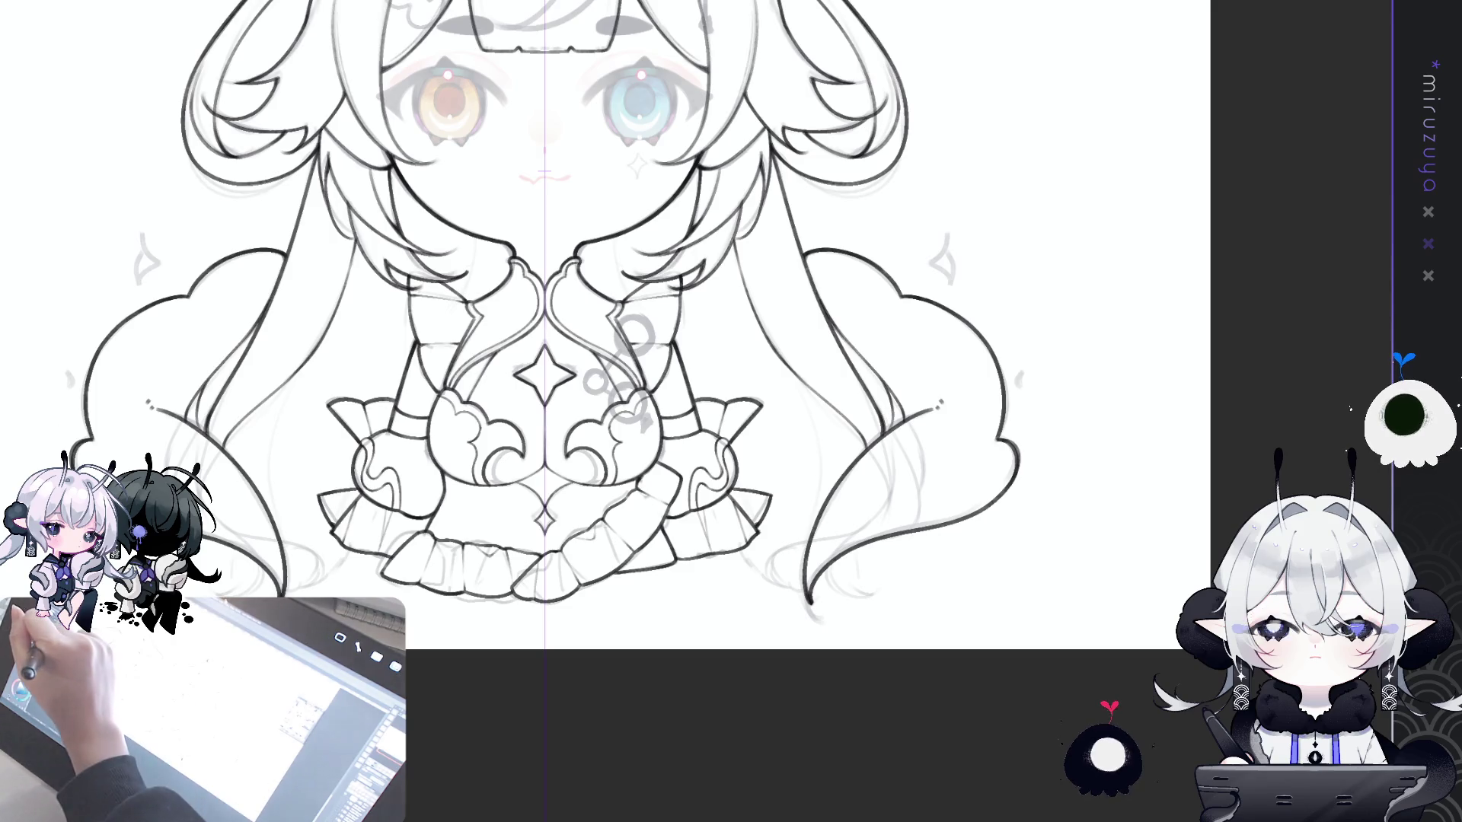
drag(1071, 449, 1117, 474)
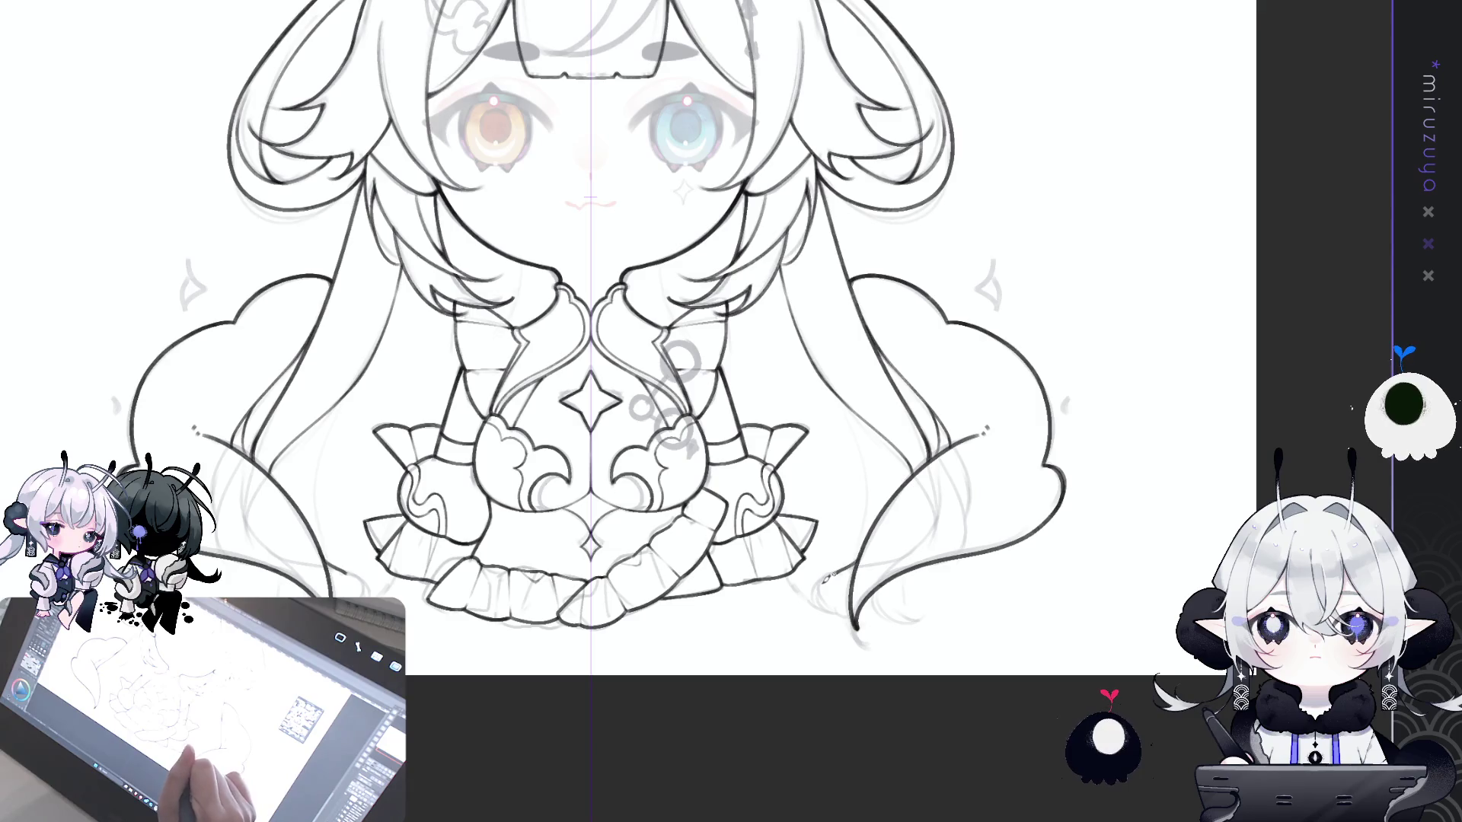
drag(842, 606, 862, 560)
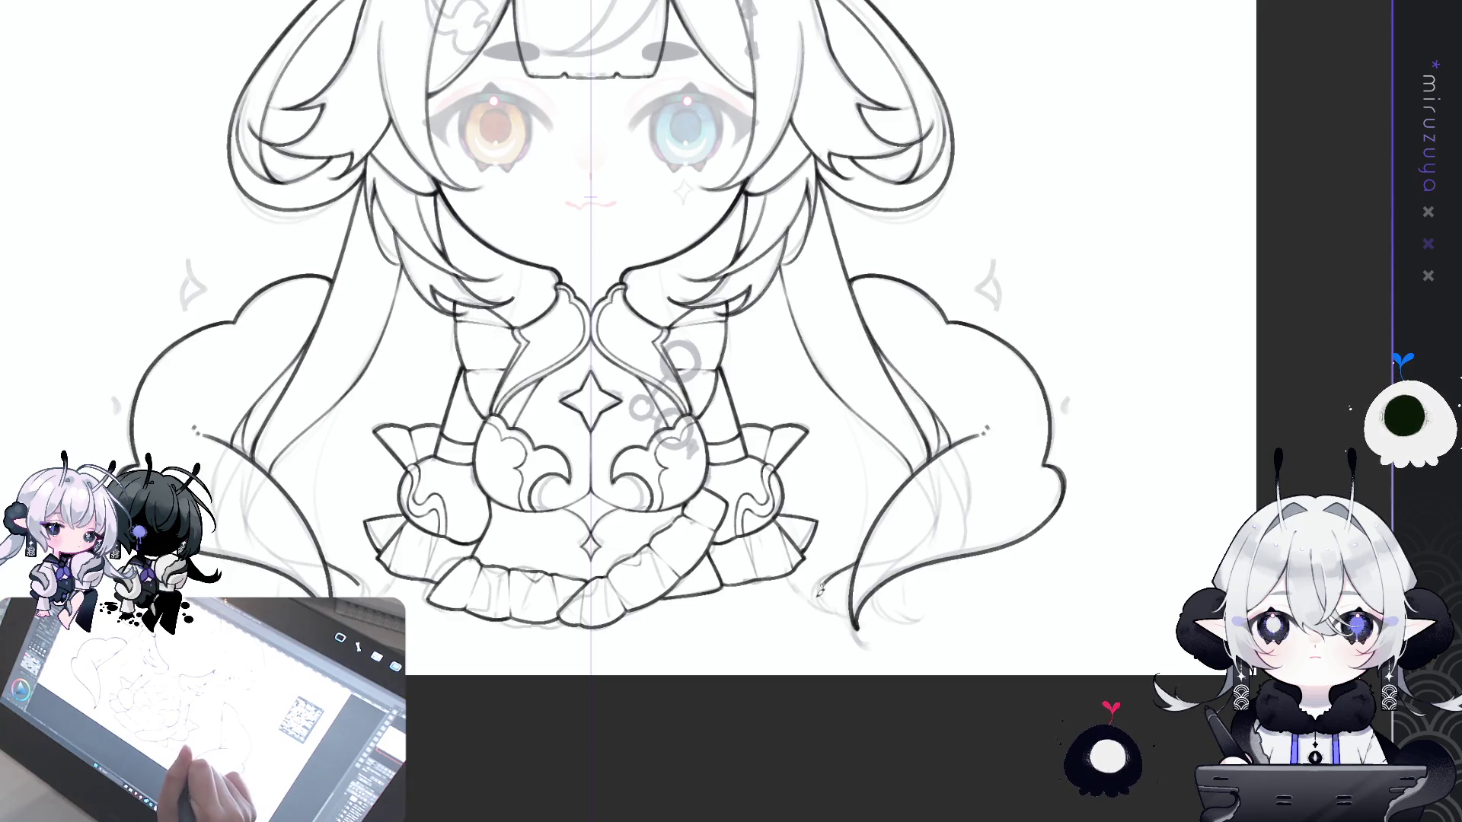
key(asciicircum)
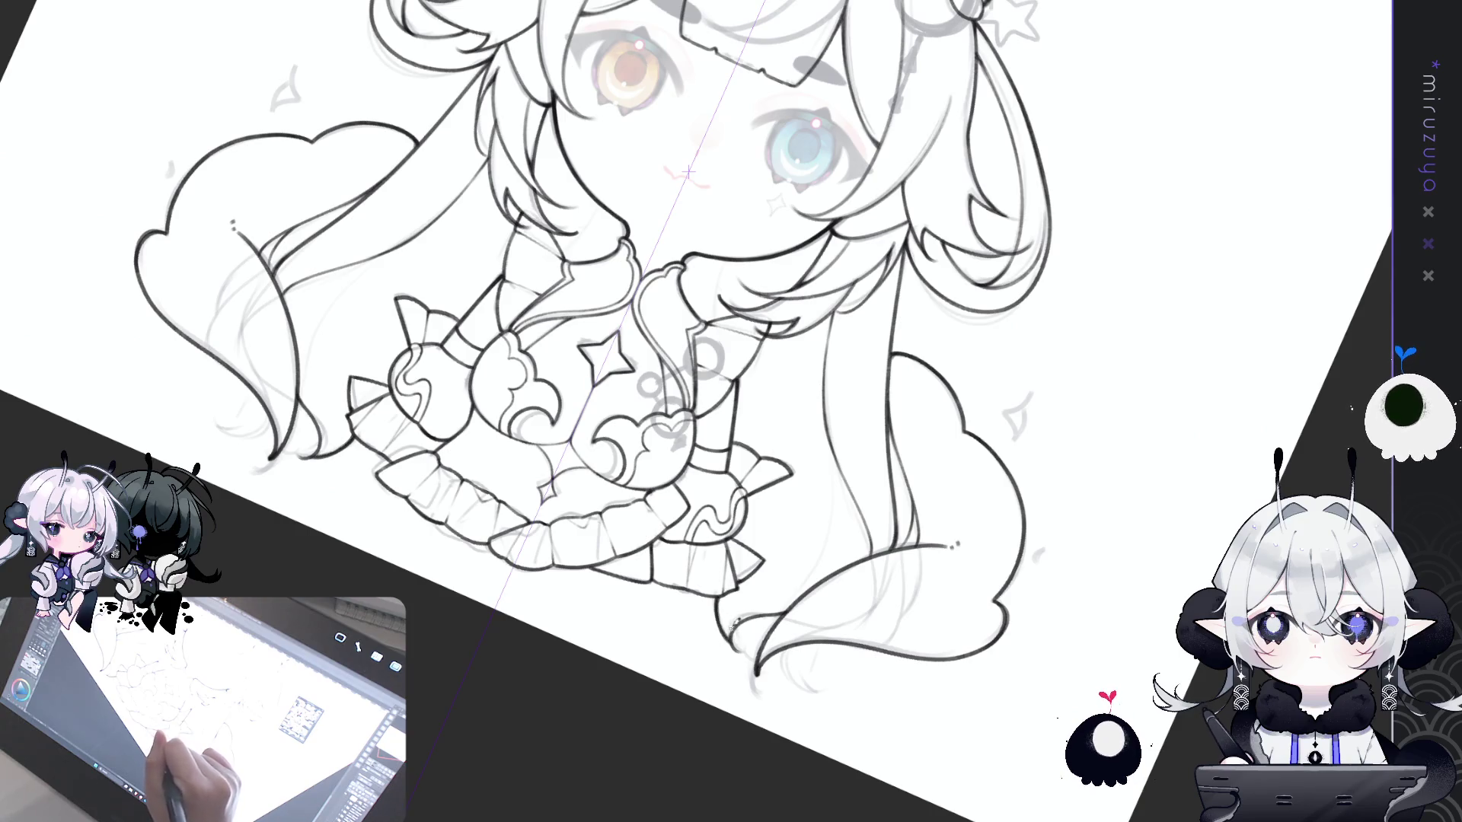
mouse_move(876, 533)
mouse_down()
mouse_move(965, 650)
mouse_move(906, 462)
mouse_up()
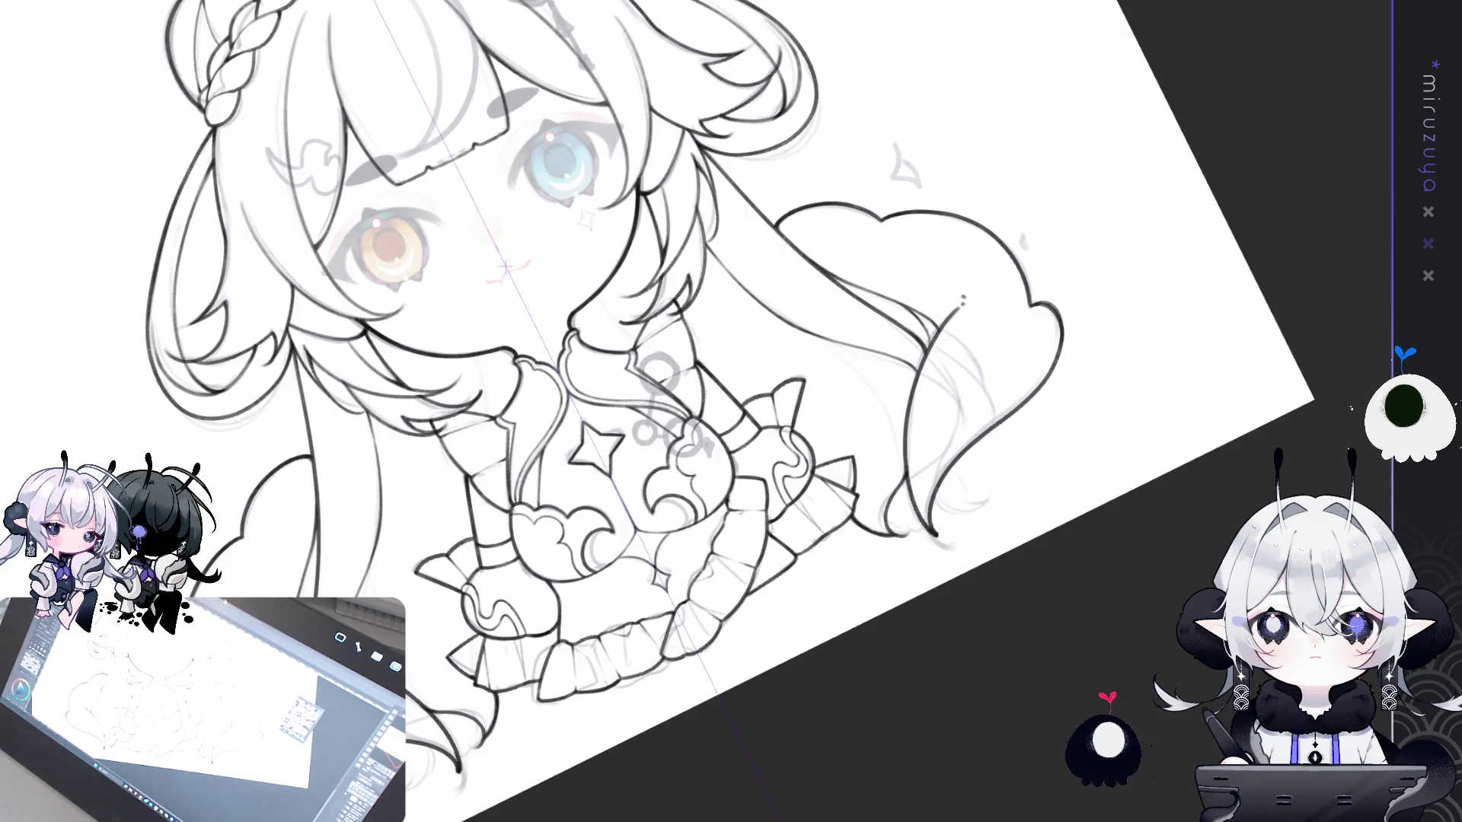
drag(1099, 660, 934, 508)
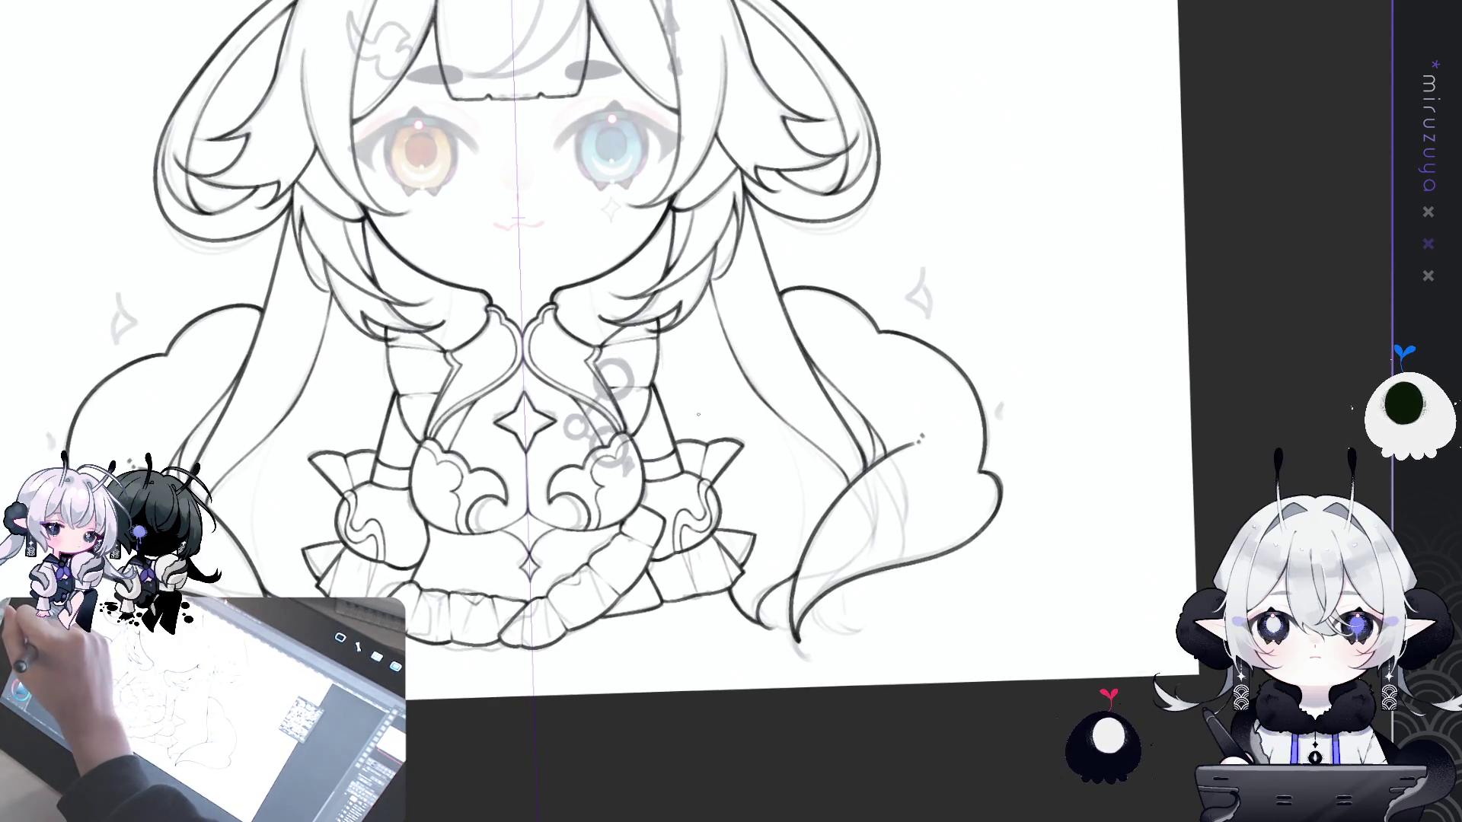
- Add two faint mirrored strands to the long hair, then reframe the straightened view on the head
drag(807, 491, 785, 567)
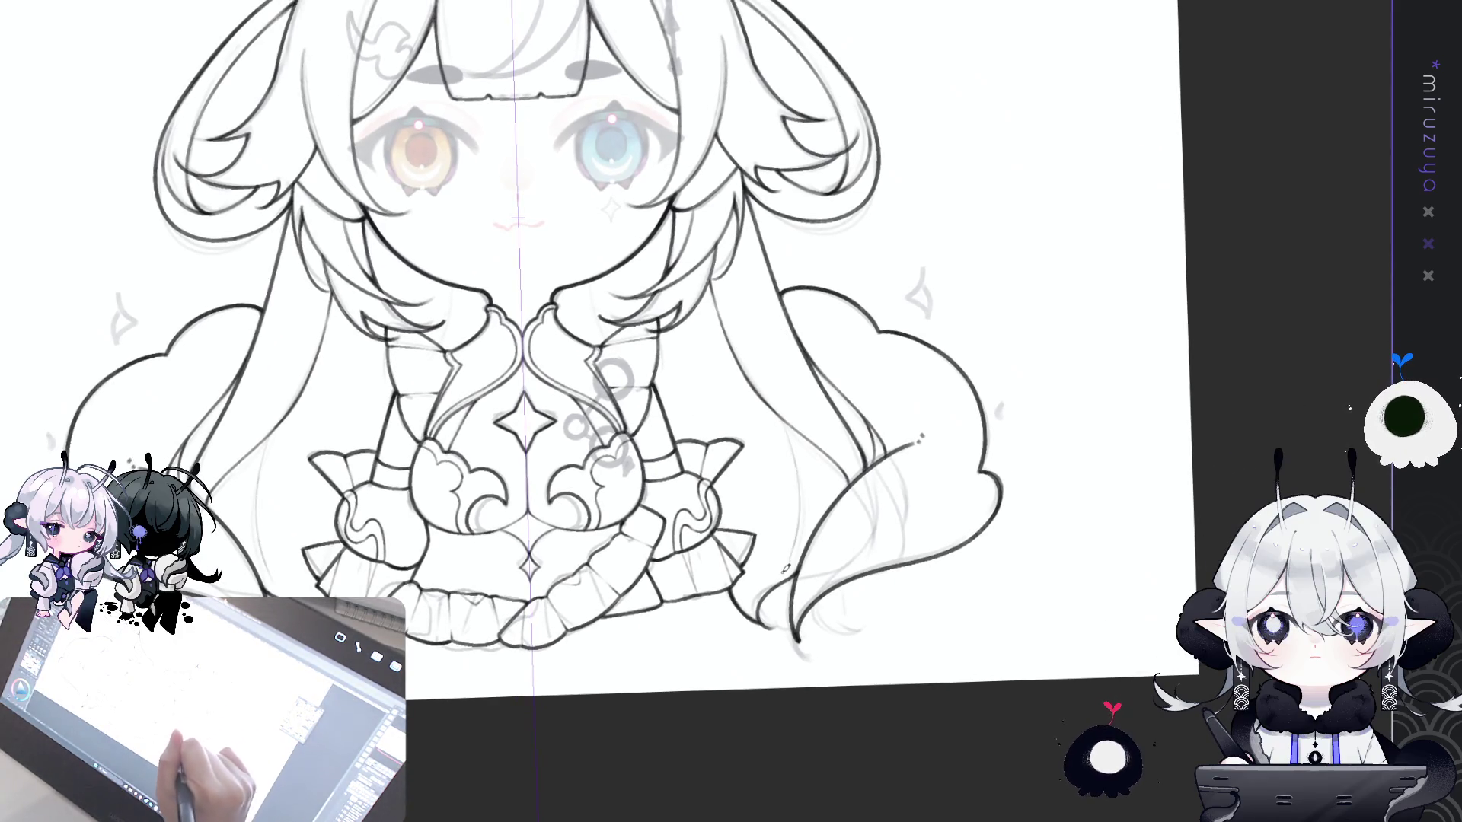
drag(762, 393, 785, 449)
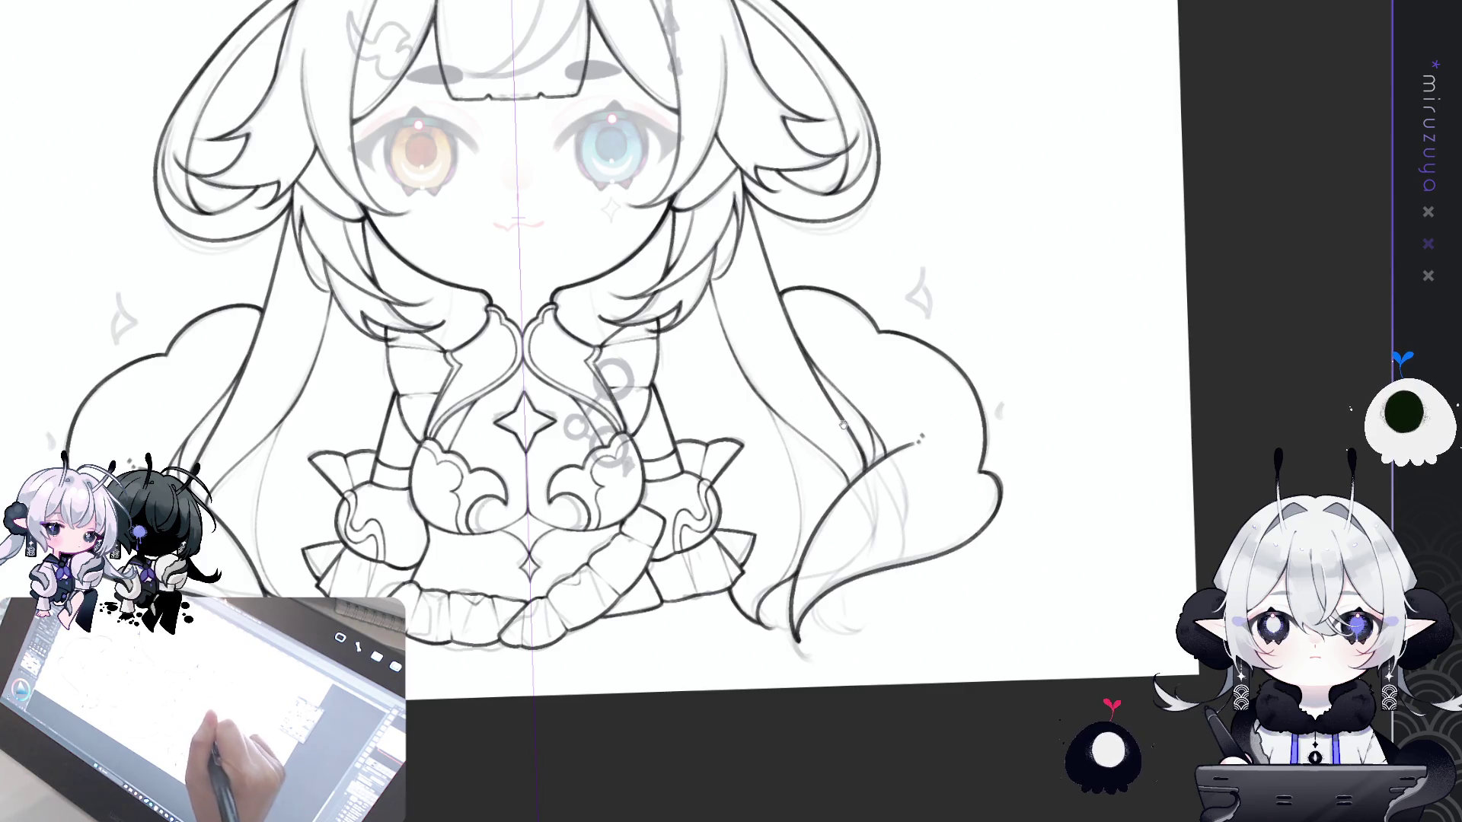
drag(818, 401, 678, 493)
drag(541, 436, 562, 368)
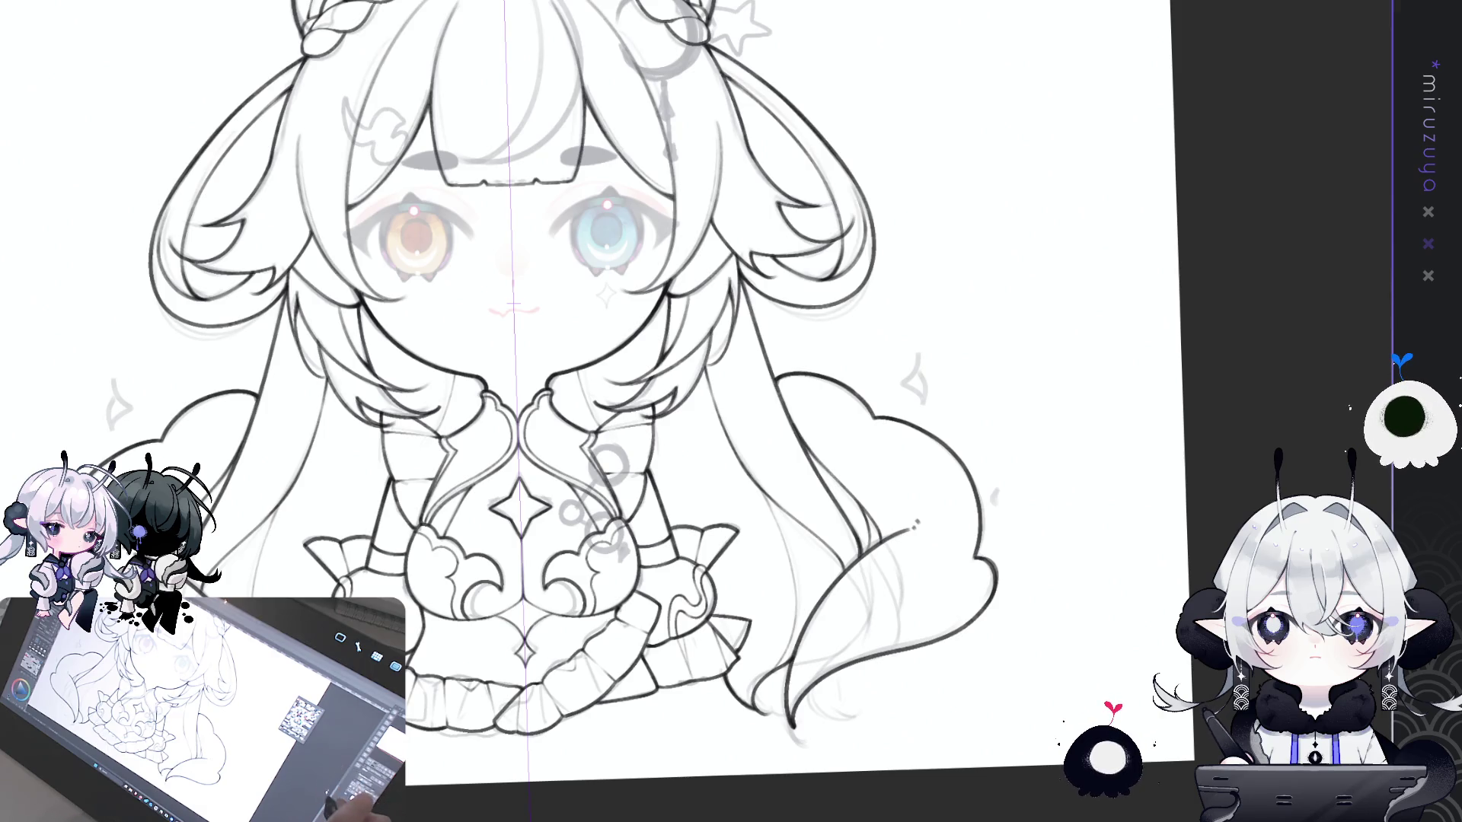
drag(699, 416, 635, 378)
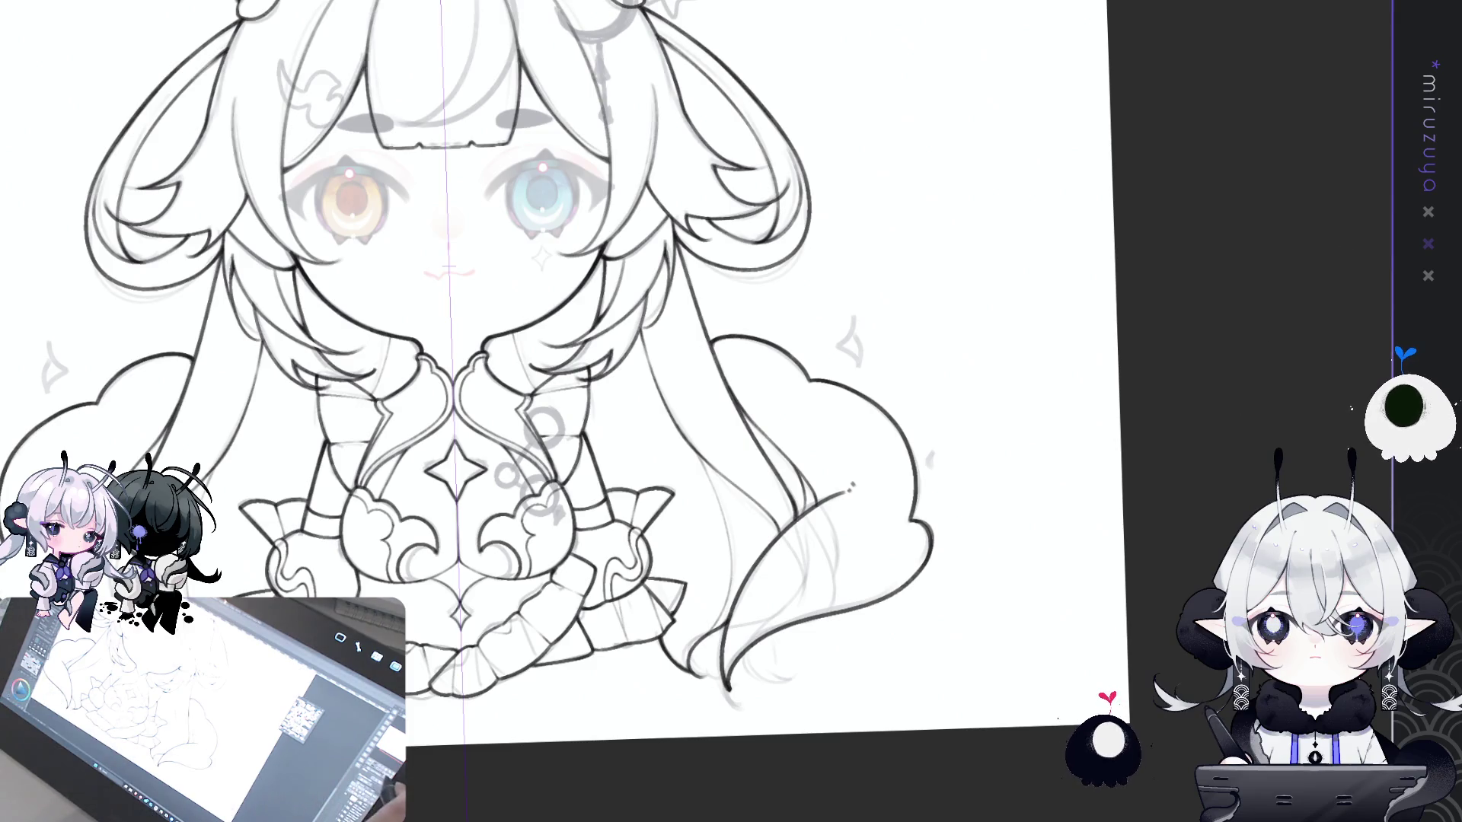
key(ctrl+@)
drag(1012, 279, 1096, 355)
mouse_move(972, 331)
mouse_down()
mouse_move(993, 435)
mouse_move(1013, 405)
mouse_up()
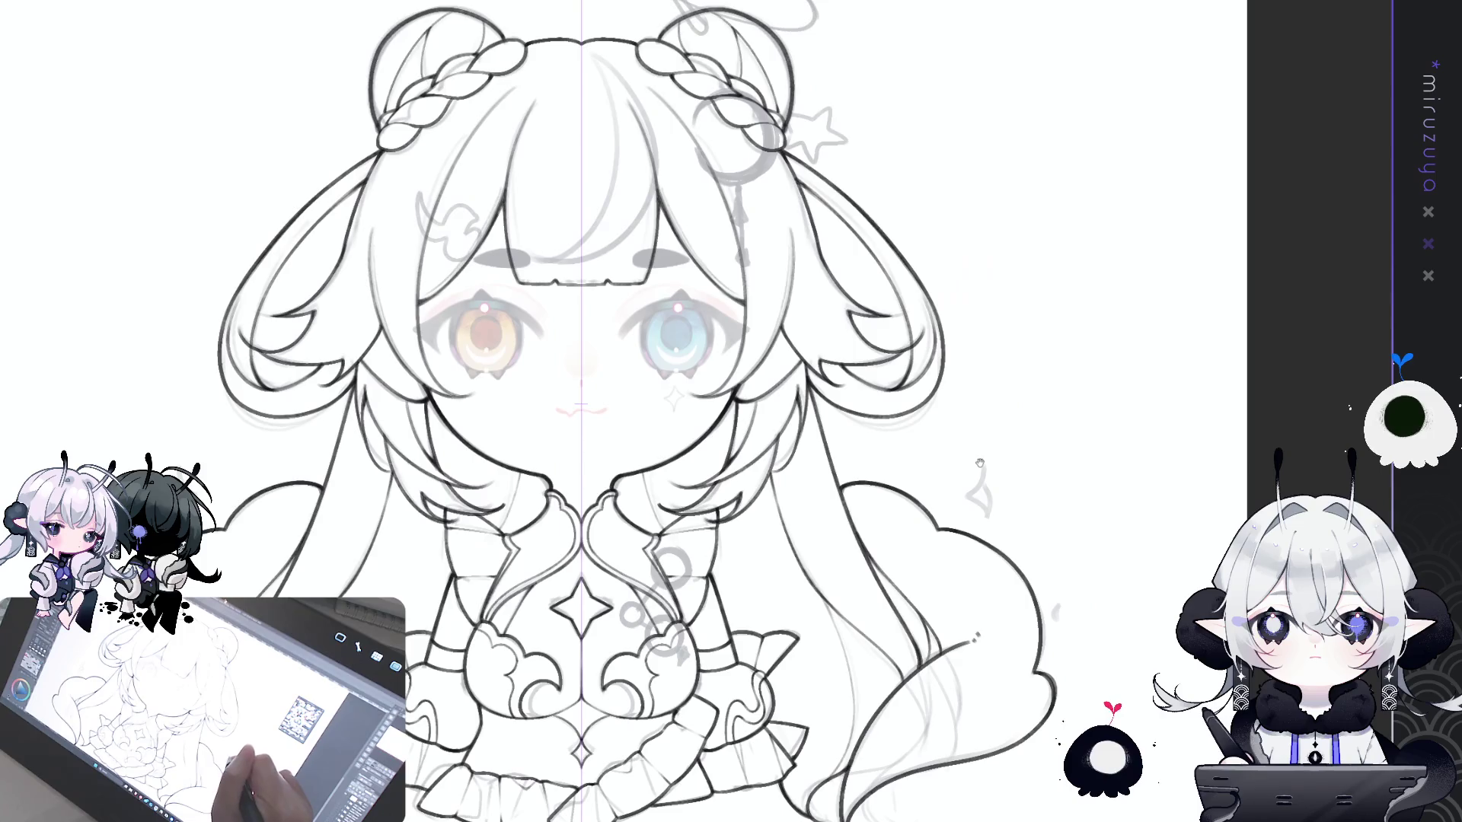
- Zoom into the bangs and ink a curved line from the hairline down, then flip the view to check
mouse_move(976, 462)
mouse_down()
mouse_move(976, 439)
mouse_move(1054, 611)
mouse_up()
key(ctrl+plus)
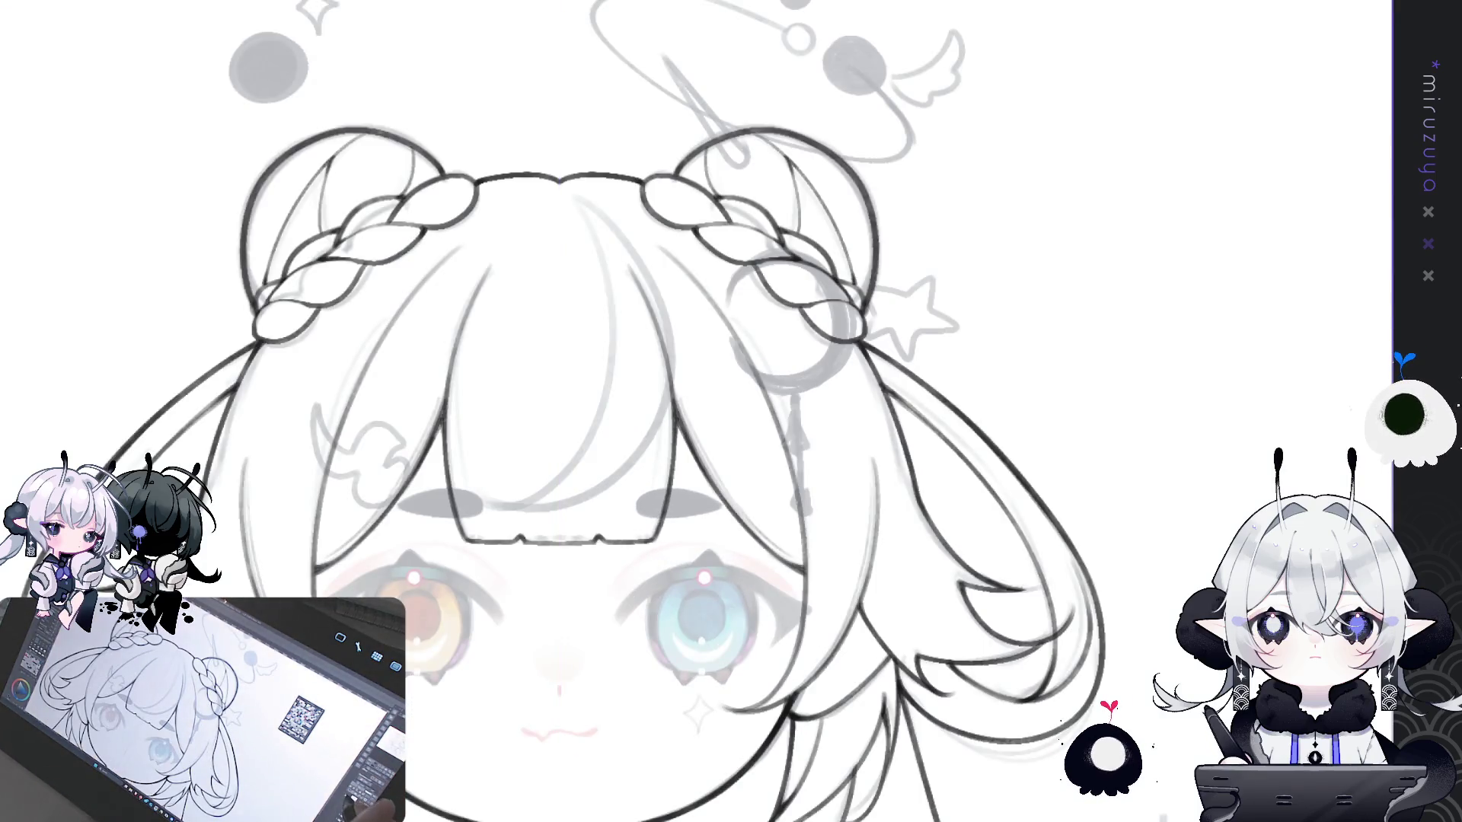
drag(61, 319, 166, 278)
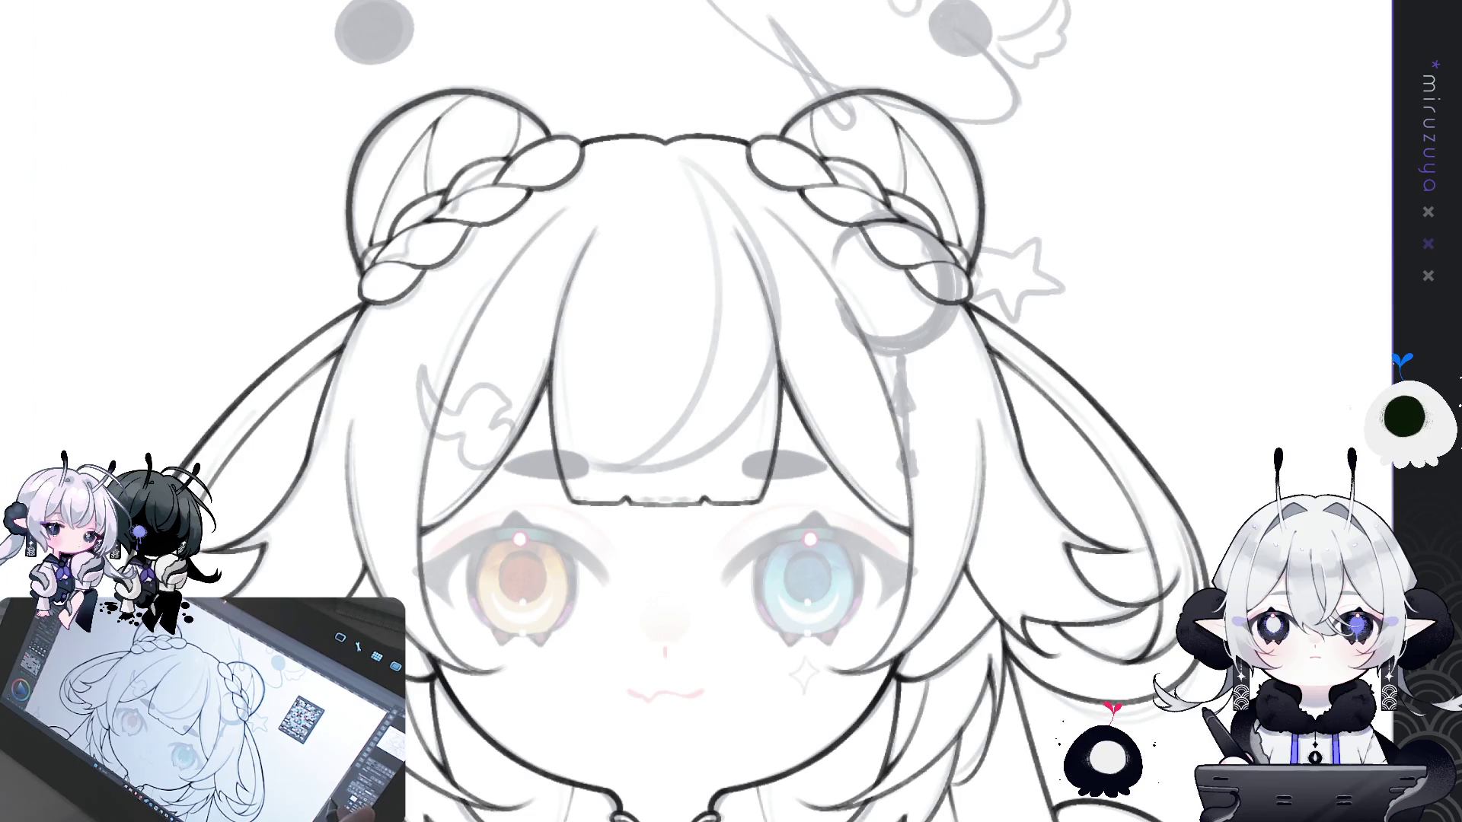
drag(731, 411, 631, 403)
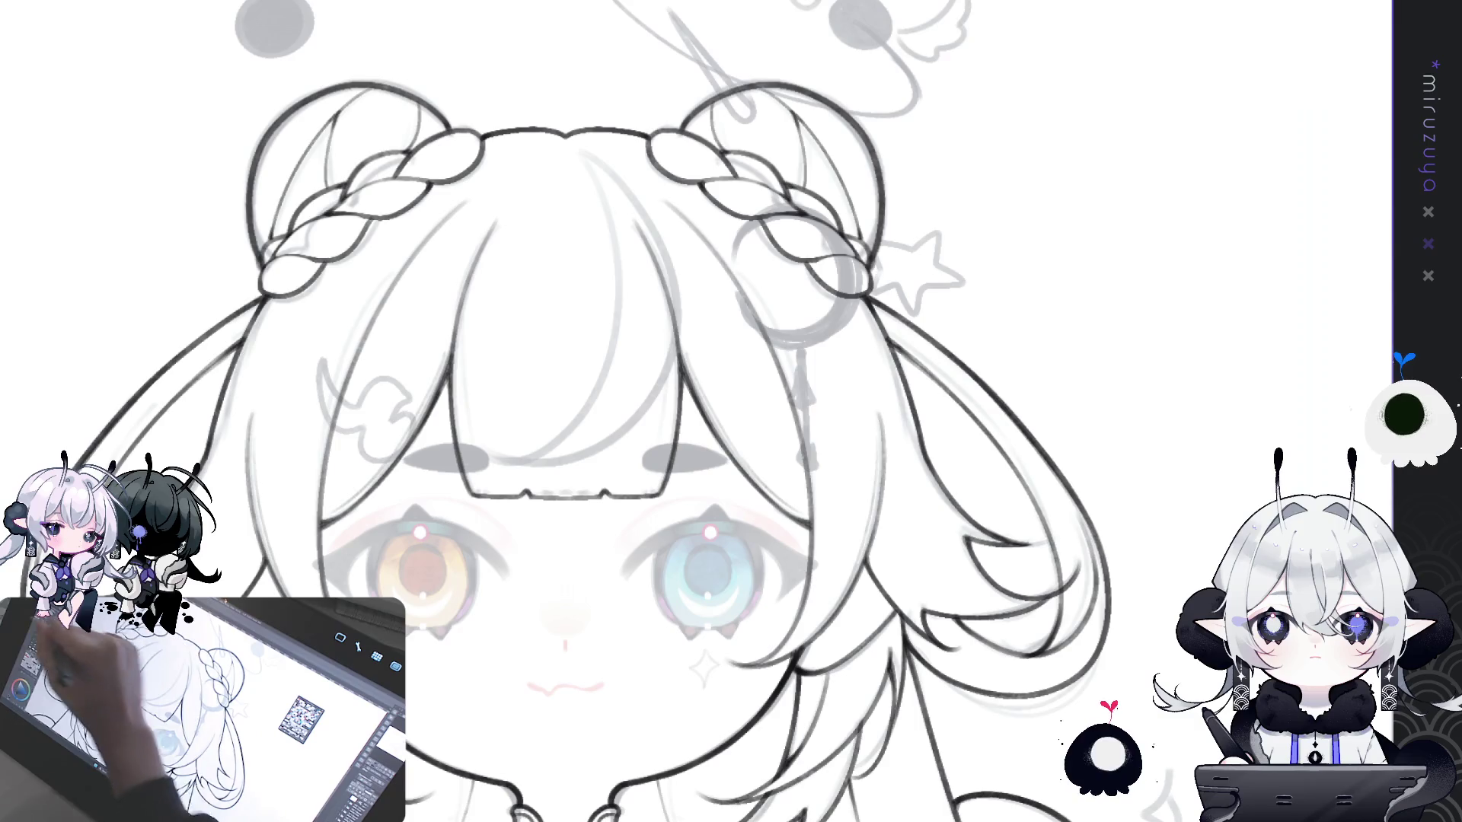
drag(589, 156, 577, 463)
key(ctrl+z)
mouse_move(582, 145)
mouse_down()
mouse_move(670, 411)
mouse_move(495, 455)
mouse_up()
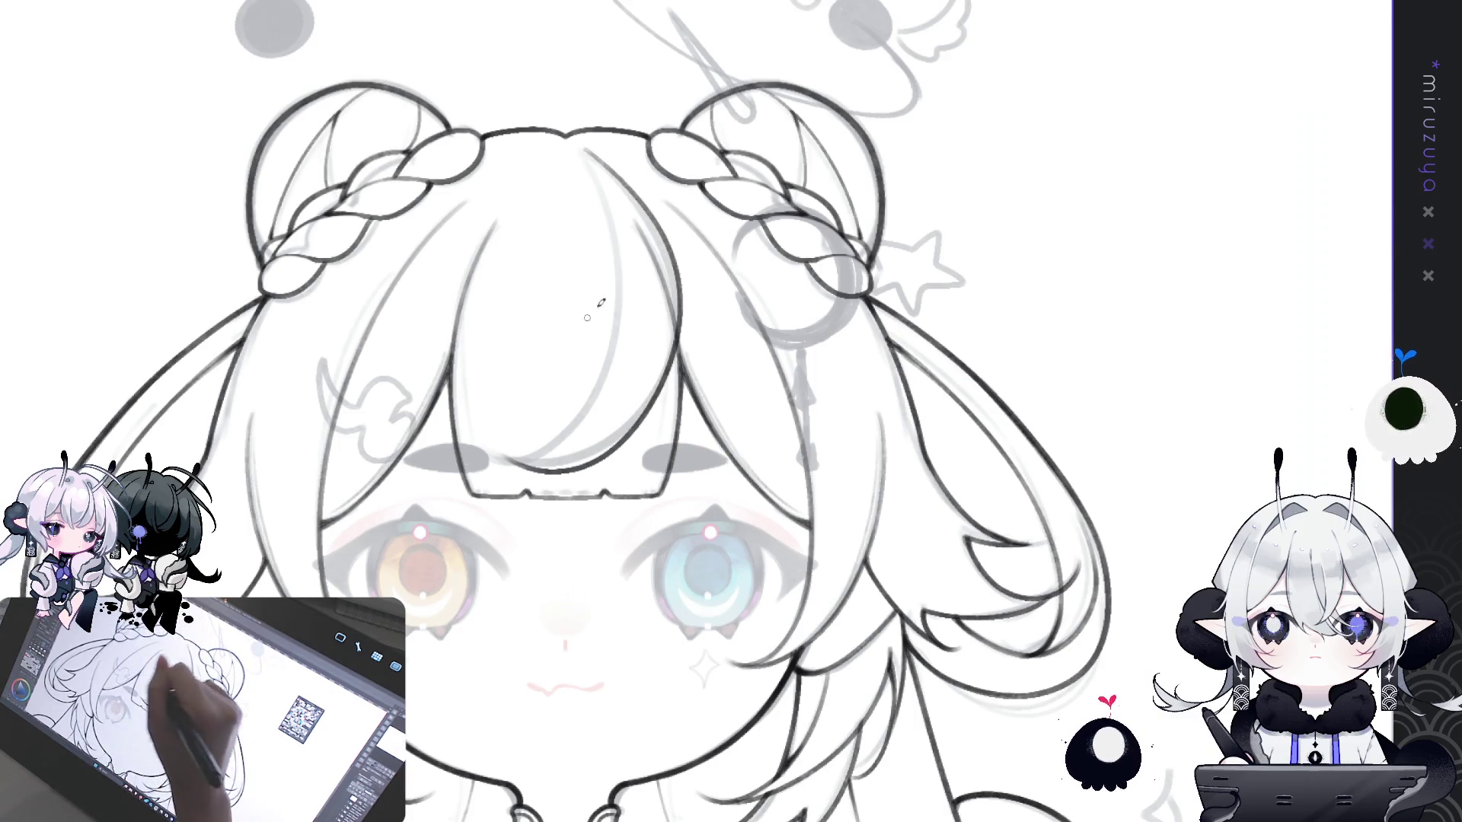
key(ctrl+z)
drag(601, 167, 514, 461)
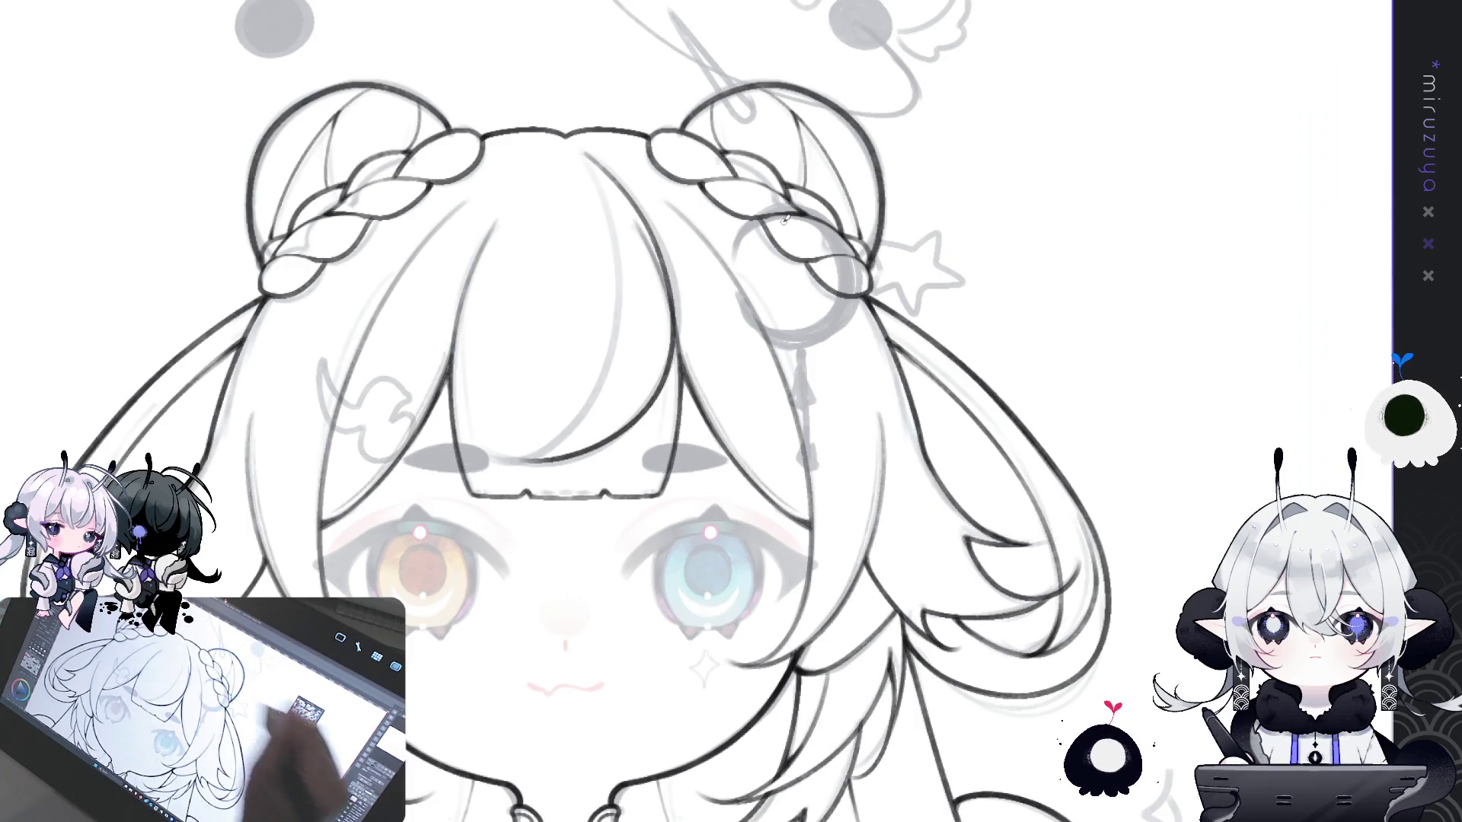
key(h)
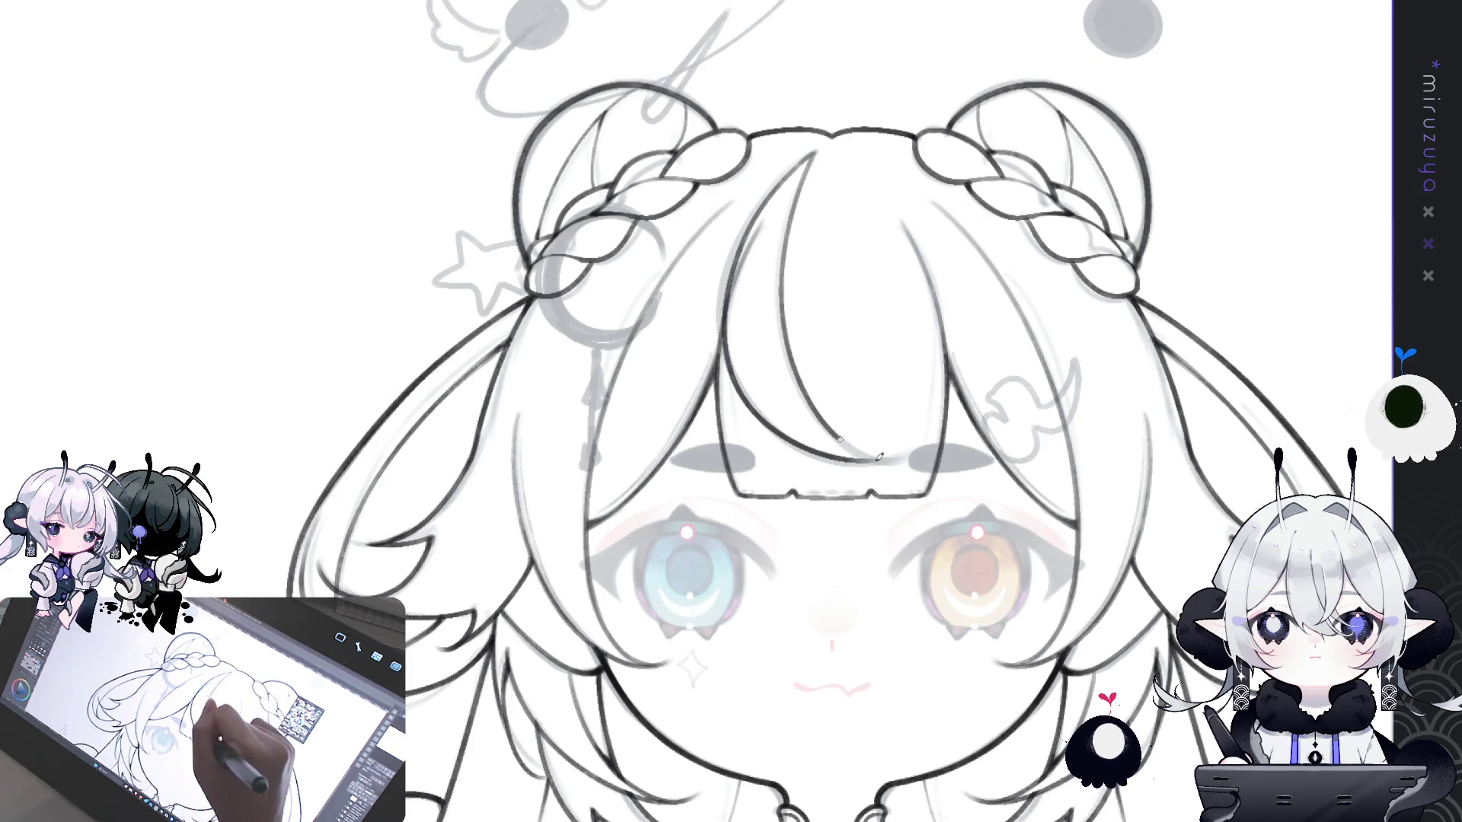
mouse_move(811, 160)
mouse_down()
mouse_move(1055, 557)
mouse_move(780, 489)
mouse_up()
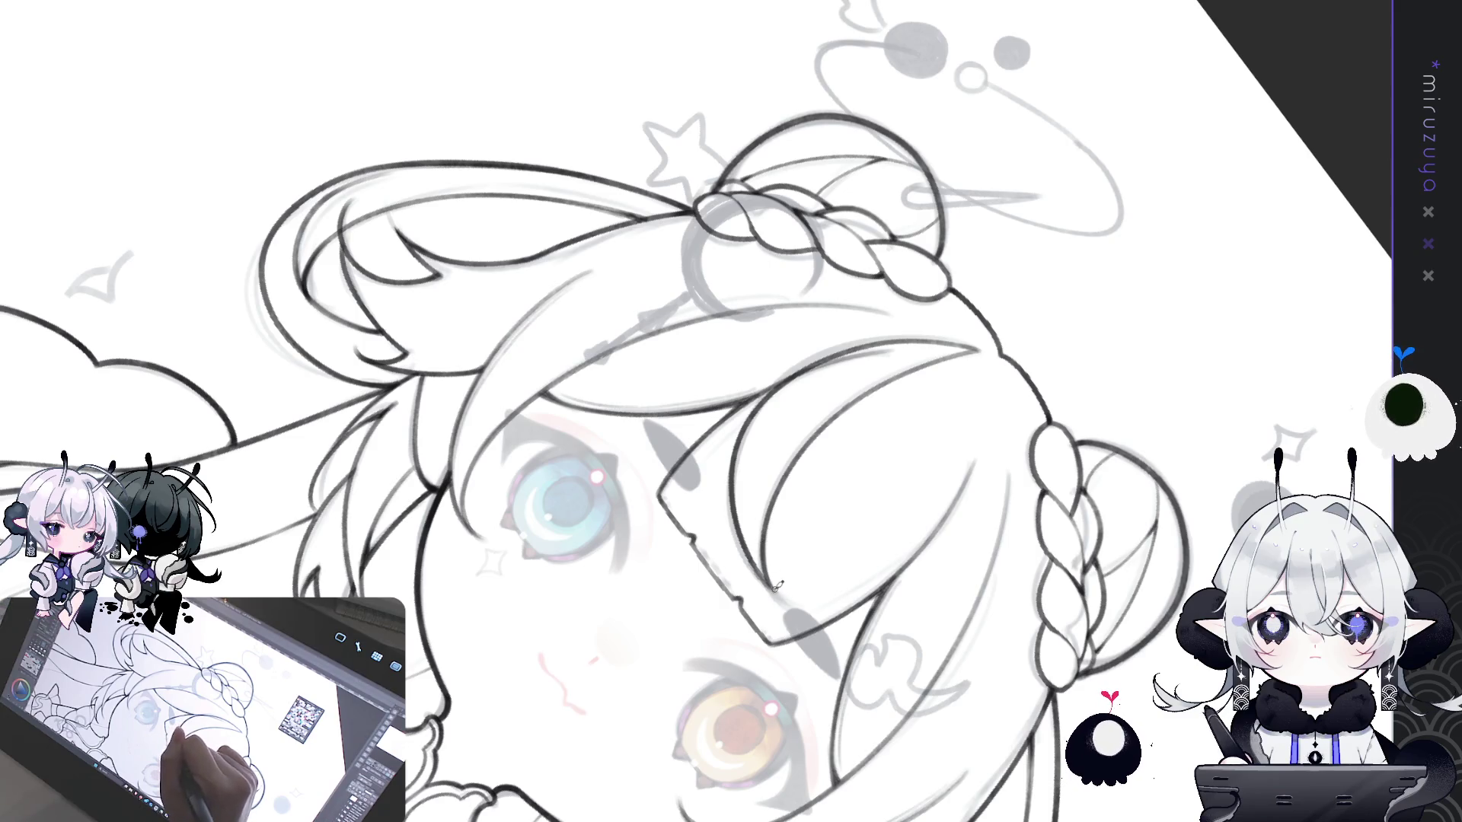
key(ctrl+at)
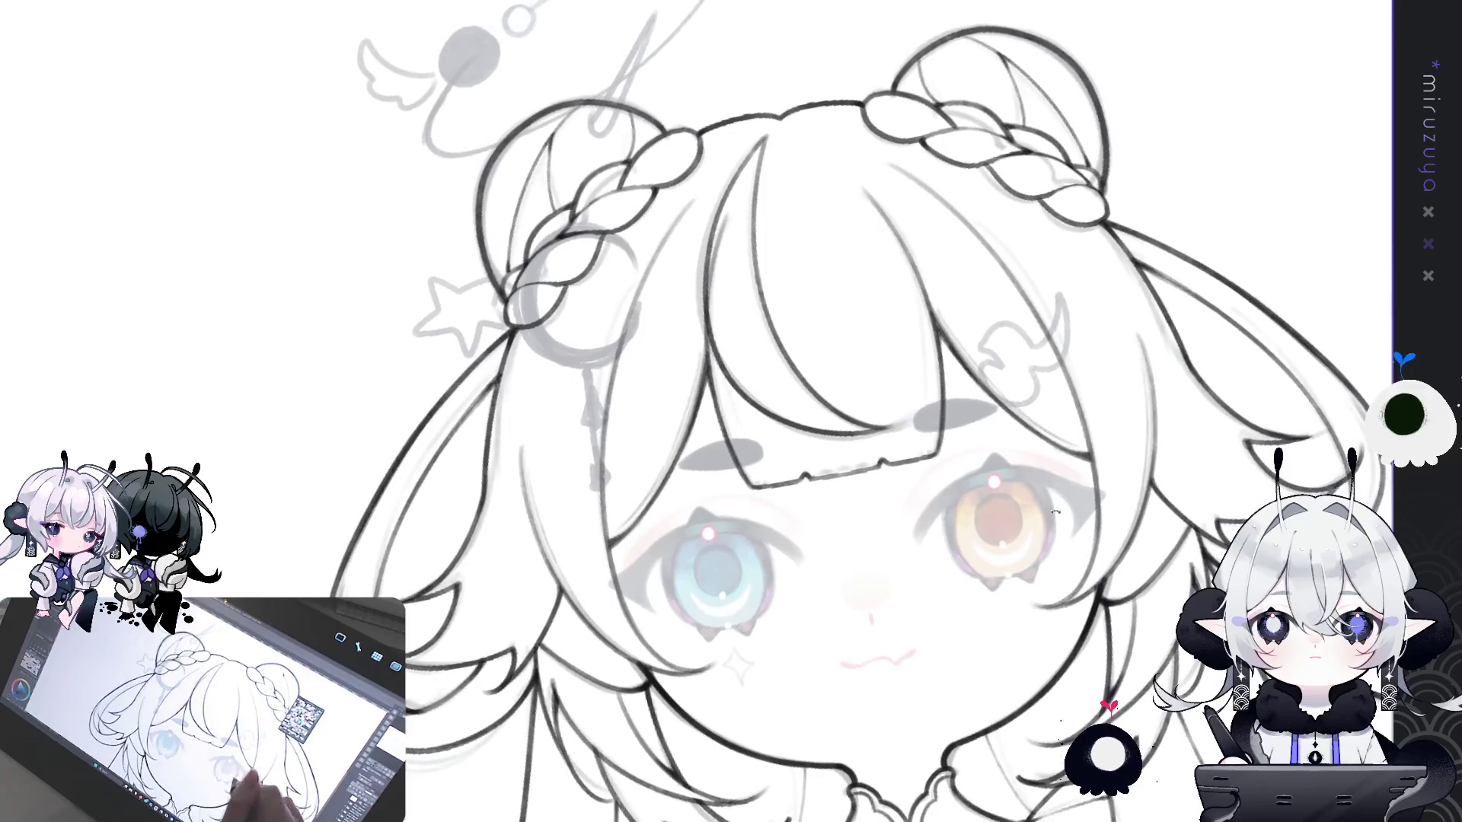
key(h)
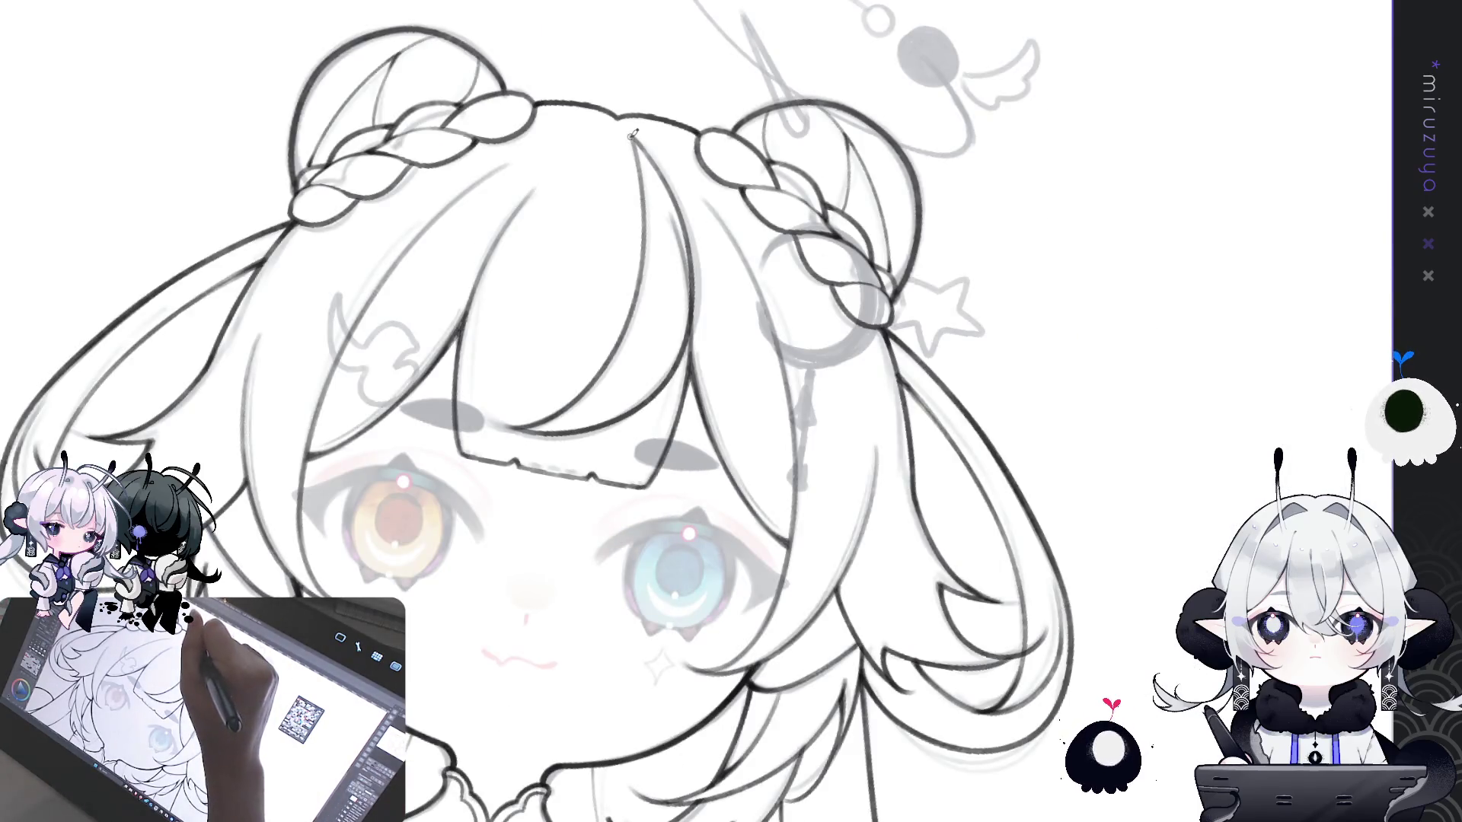
mouse_move(630, 137)
mouse_down()
mouse_move(1001, 641)
mouse_move(875, 736)
mouse_up()
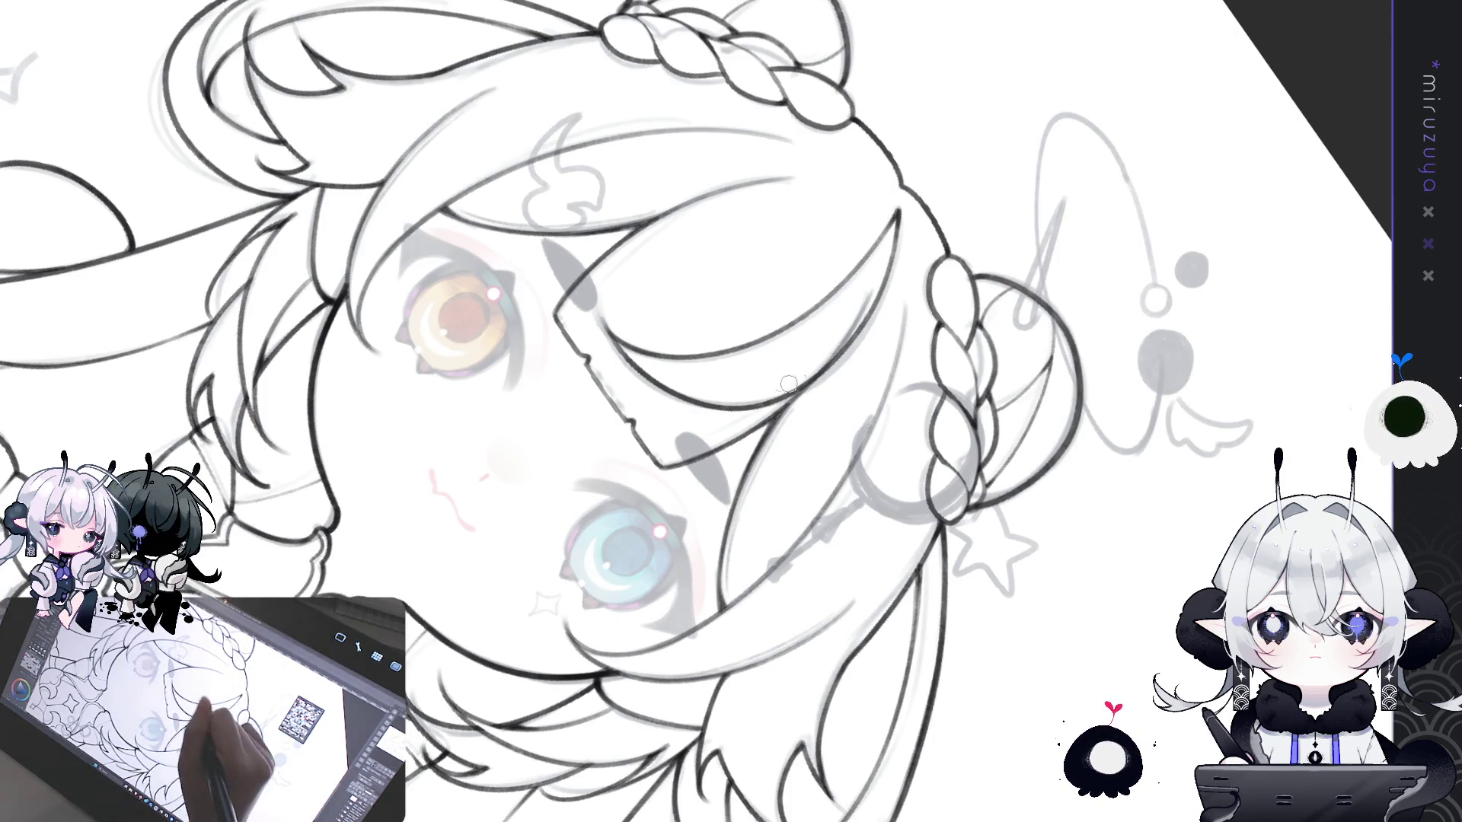
key(ctrl+alt+0)
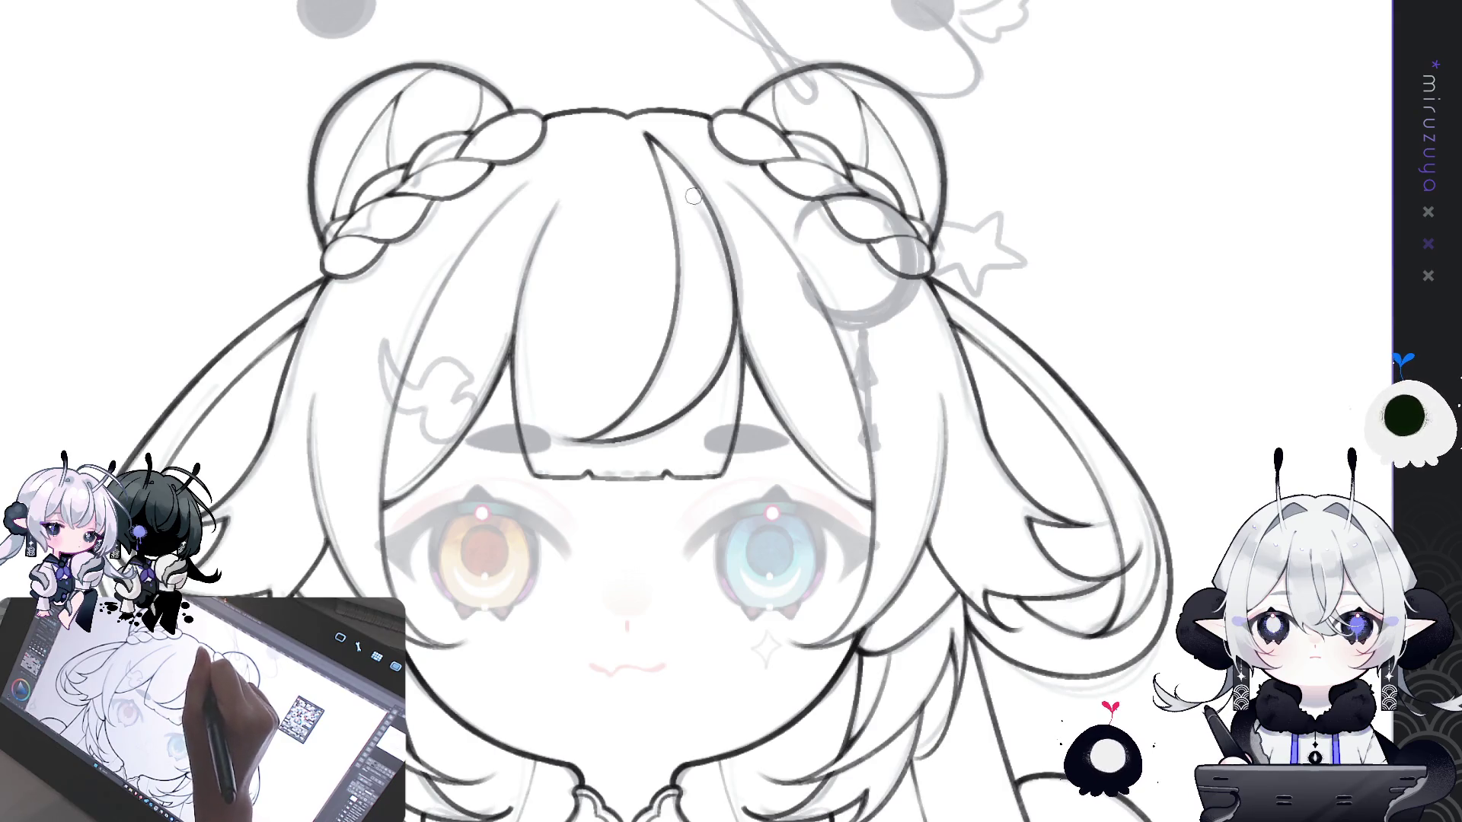
drag(1221, 418, 1278, 373)
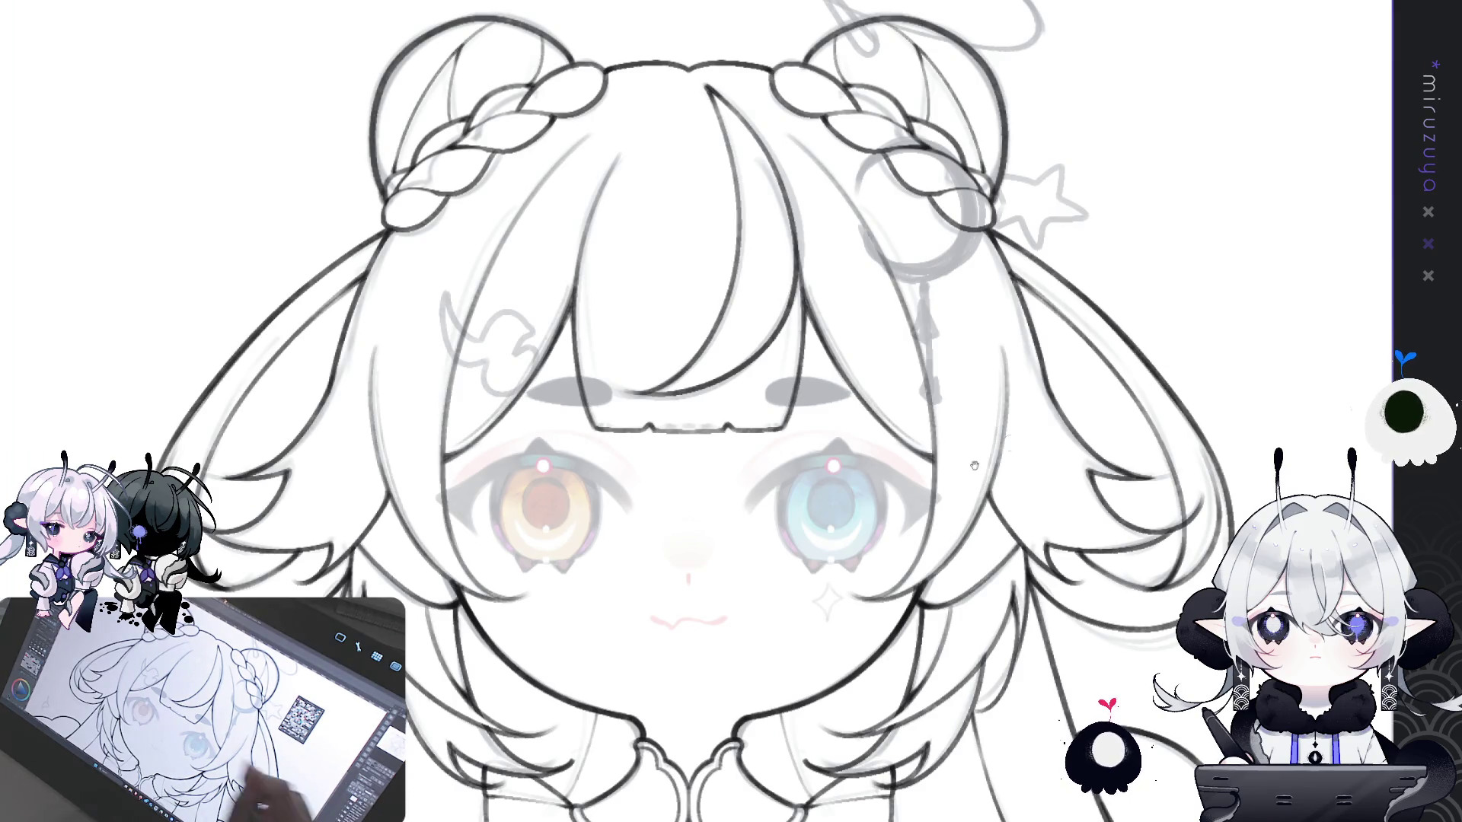
drag(1001, 366, 990, 443)
drag(899, 553, 954, 495)
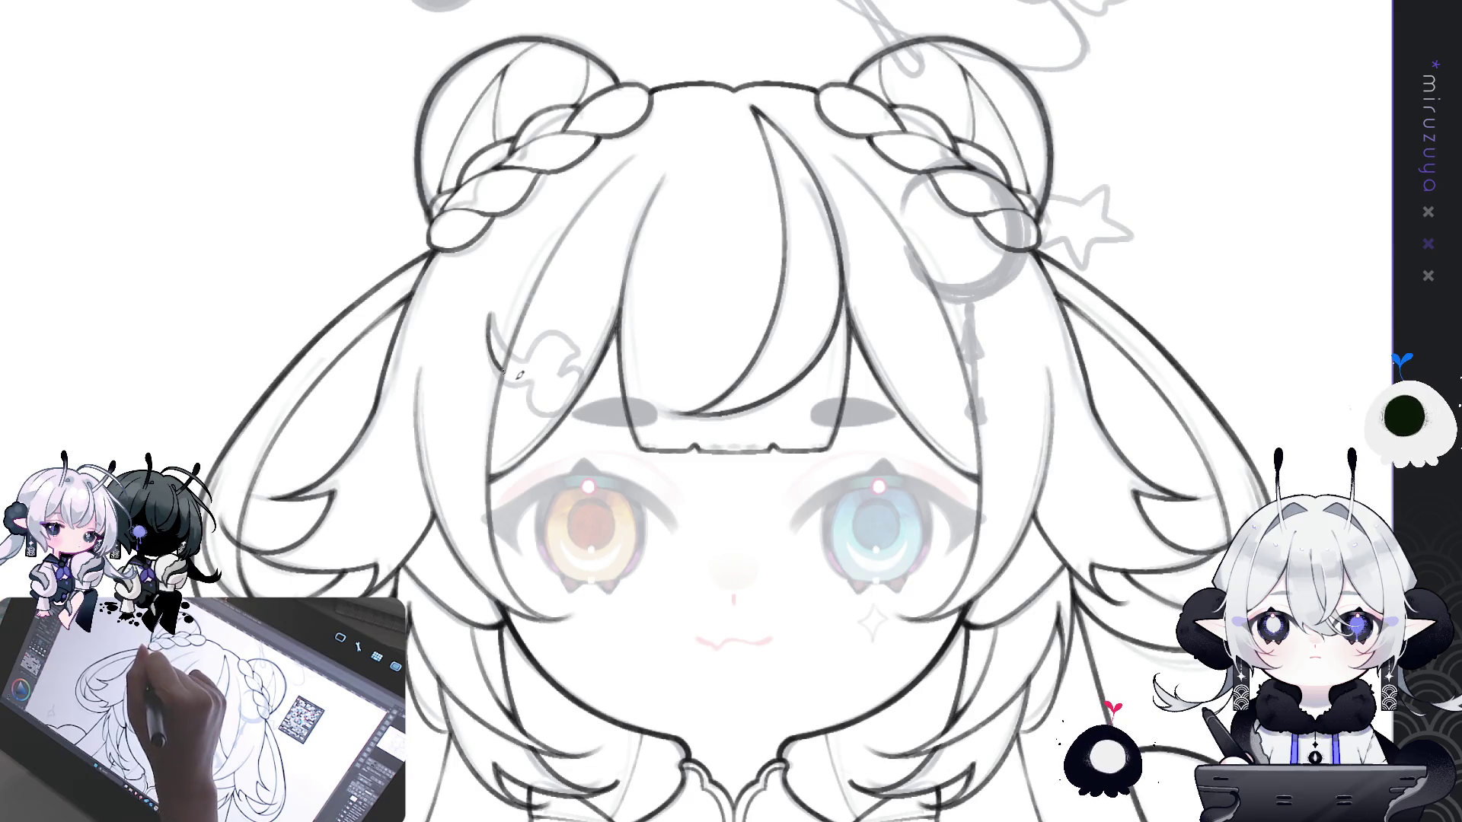
- Ink a hair strand beside the clip, undoing the stray curl strokes
drag(491, 303, 499, 374)
mouse_move(491, 306)
mouse_down()
mouse_move(533, 376)
mouse_move(576, 366)
mouse_move(533, 385)
mouse_move(548, 419)
mouse_move(590, 397)
mouse_move(582, 363)
mouse_up()
key(ctrl+z)
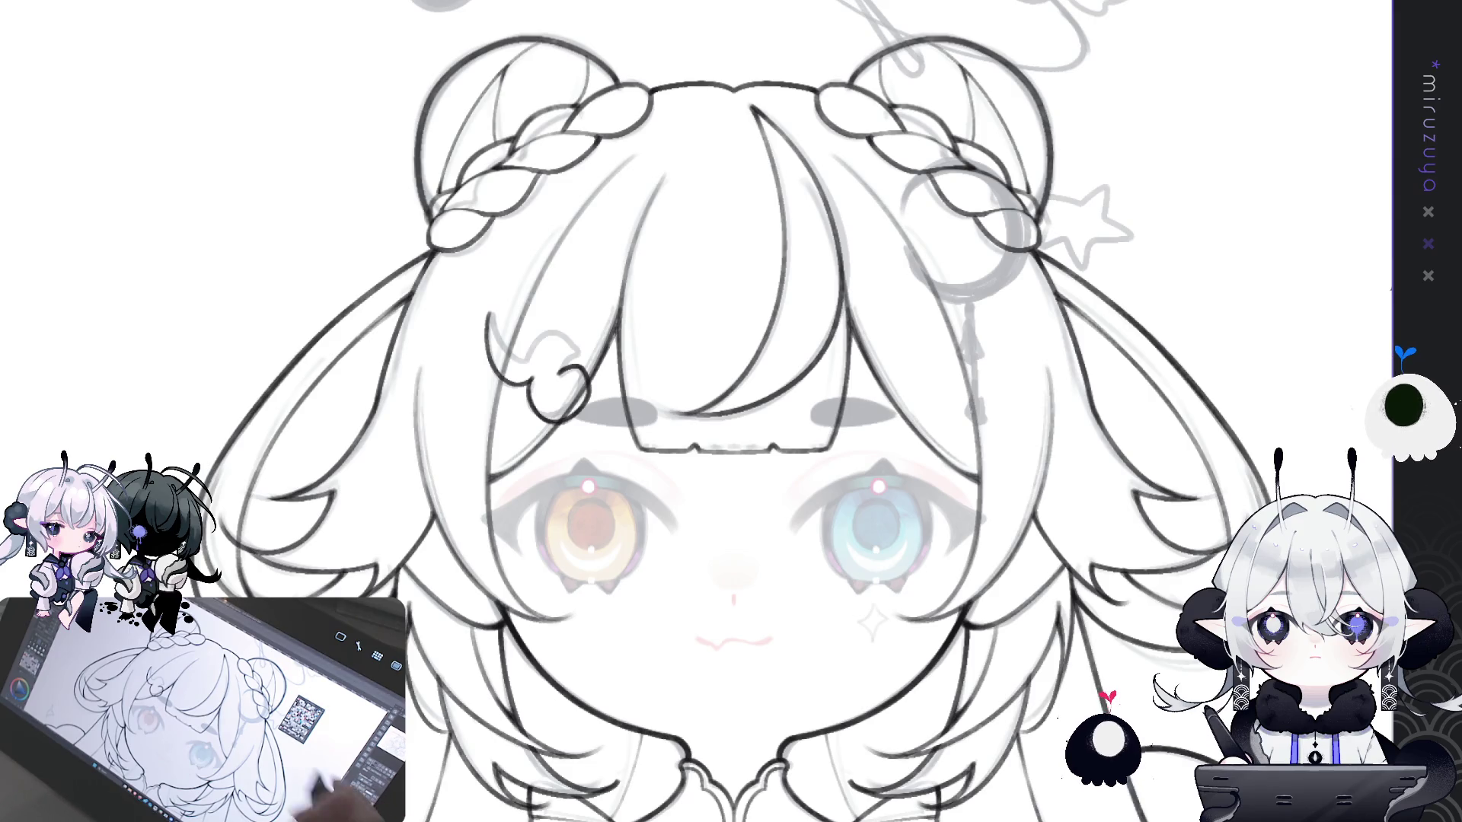
drag(561, 372, 596, 207)
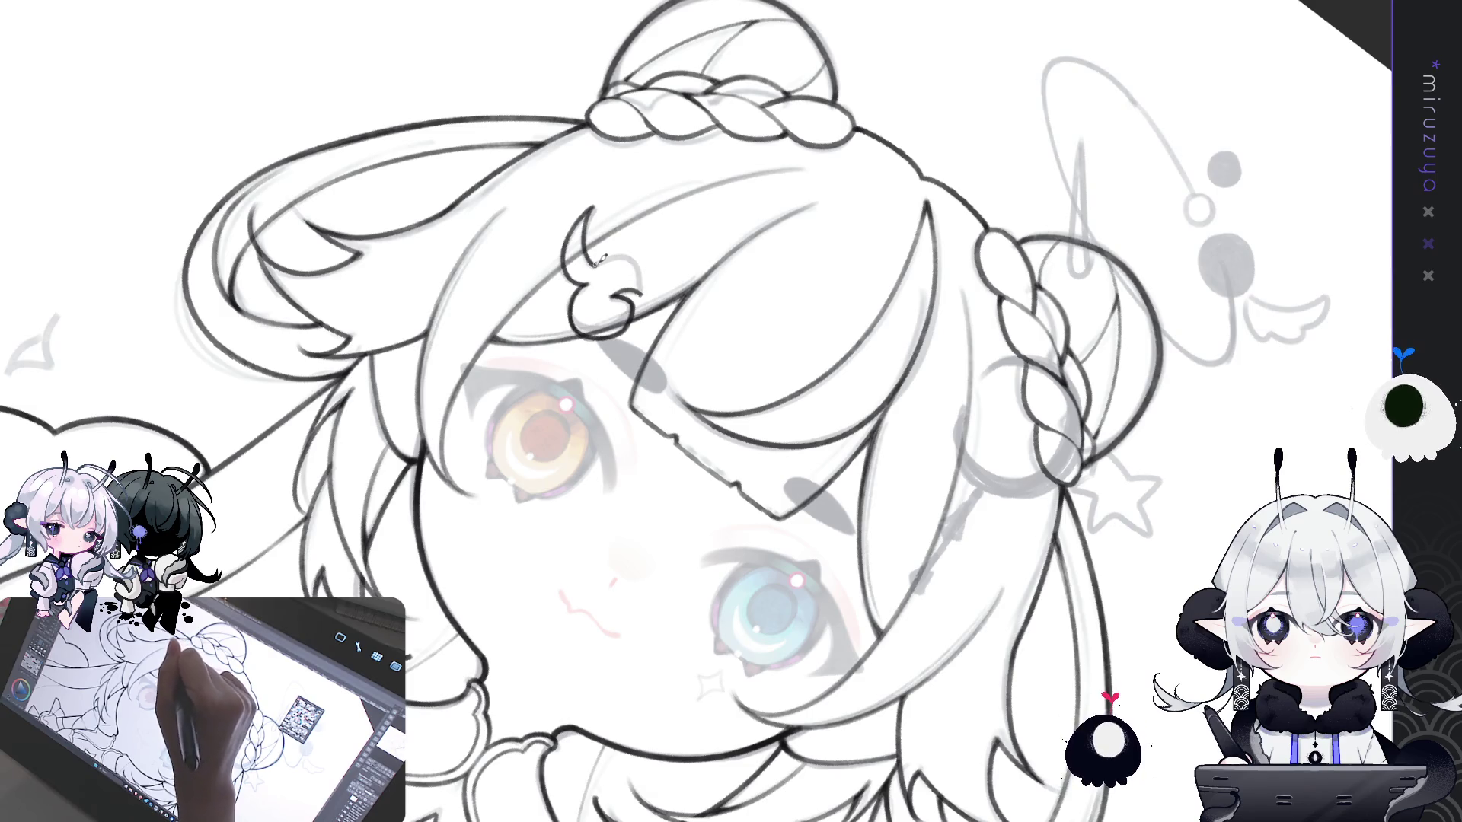
key(ctrl+z)
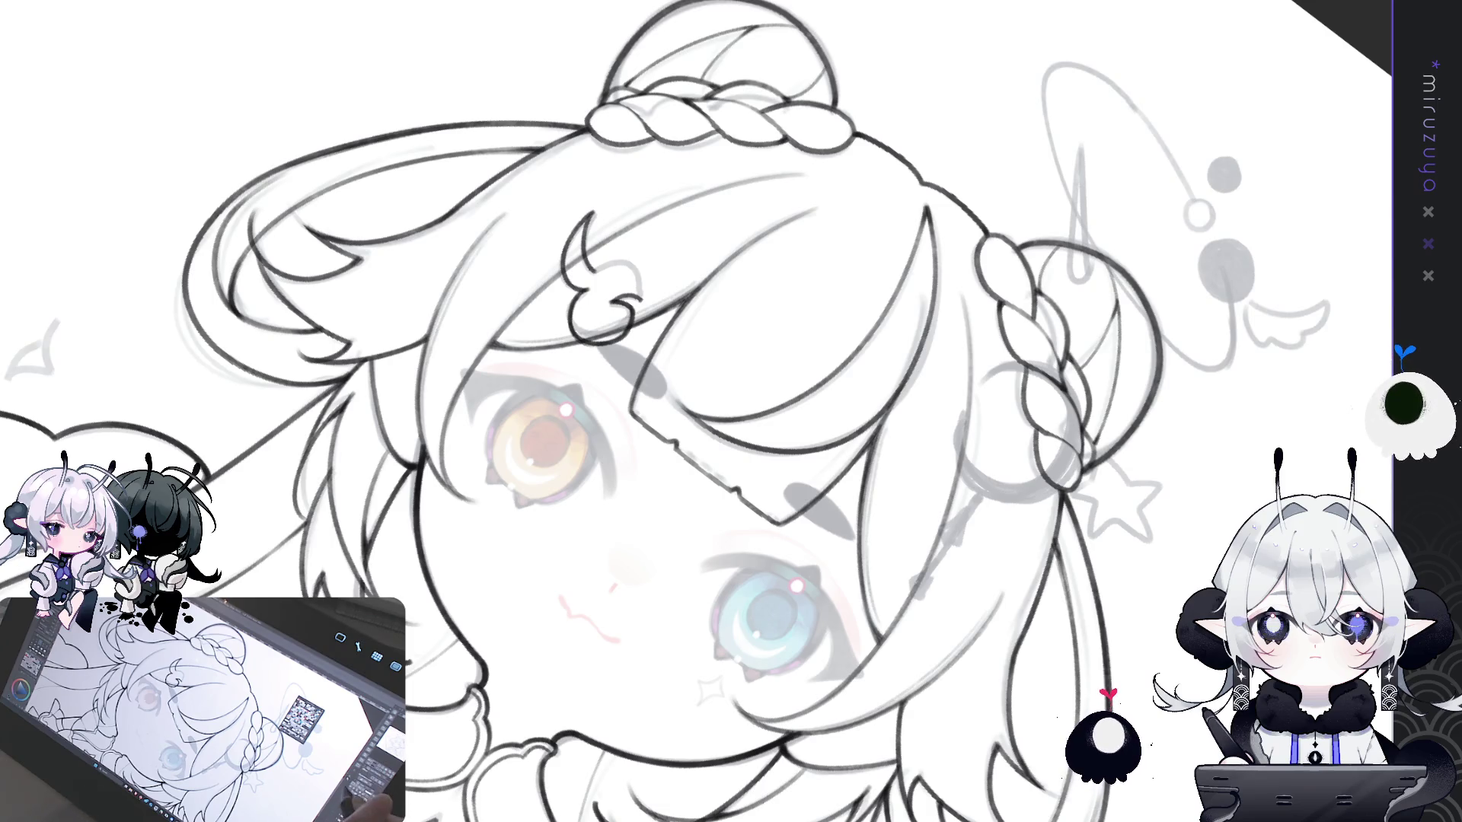
- Retry the clip's cloud-shaped outline and erase its crescent line for a redraw
key(ctrl+0)
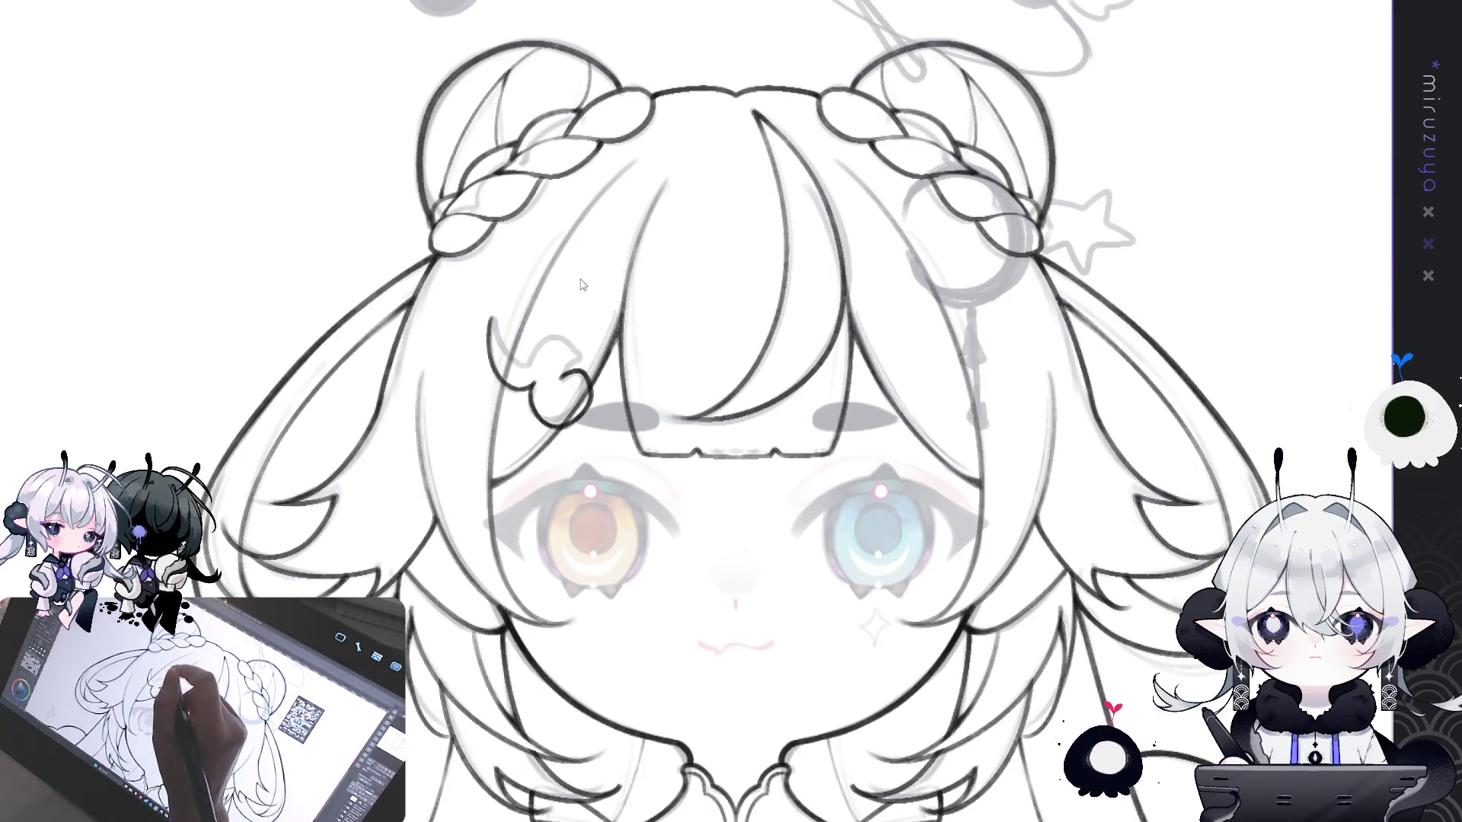
key(ctrl+z)
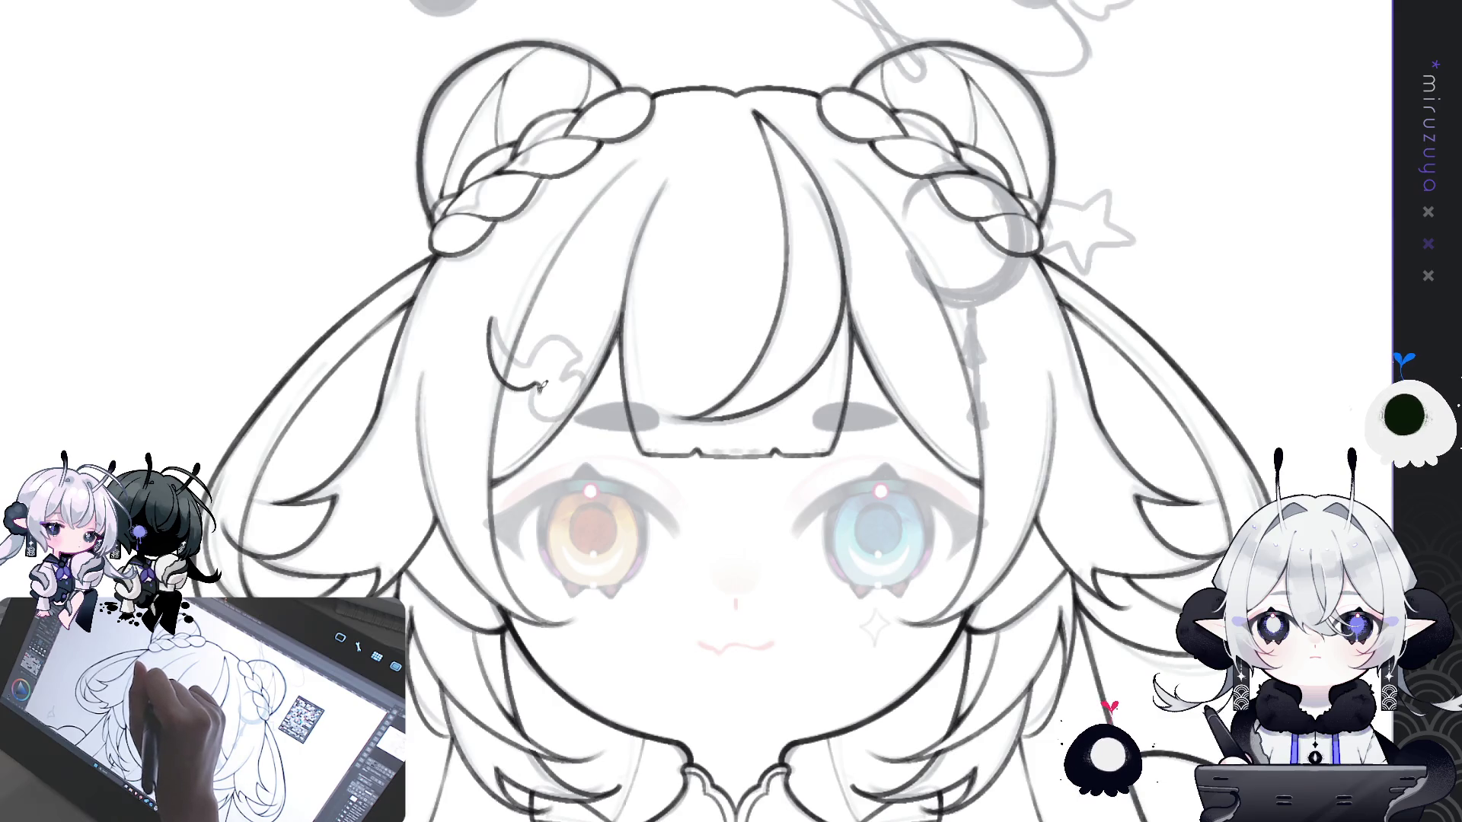
mouse_move(539, 419)
mouse_down()
mouse_move(583, 417)
mouse_move(592, 373)
mouse_move(542, 386)
mouse_move(552, 417)
mouse_move(578, 363)
mouse_move(546, 386)
mouse_move(562, 421)
mouse_up()
key(ctrl+z)
key(ctrl+z)
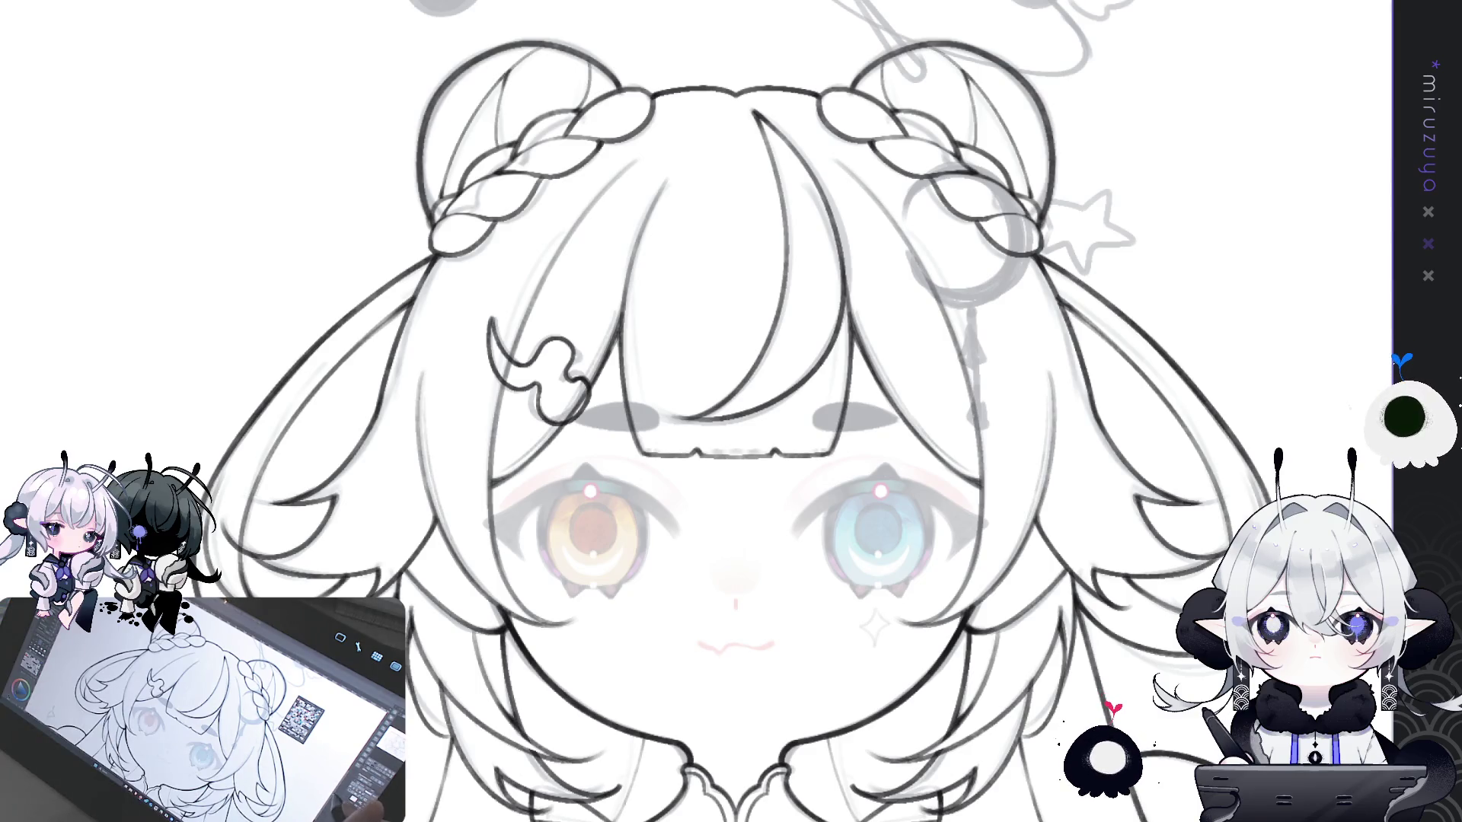
mouse_move(496, 321)
mouse_down()
mouse_move(525, 373)
mouse_move(503, 389)
mouse_move(521, 355)
mouse_up()
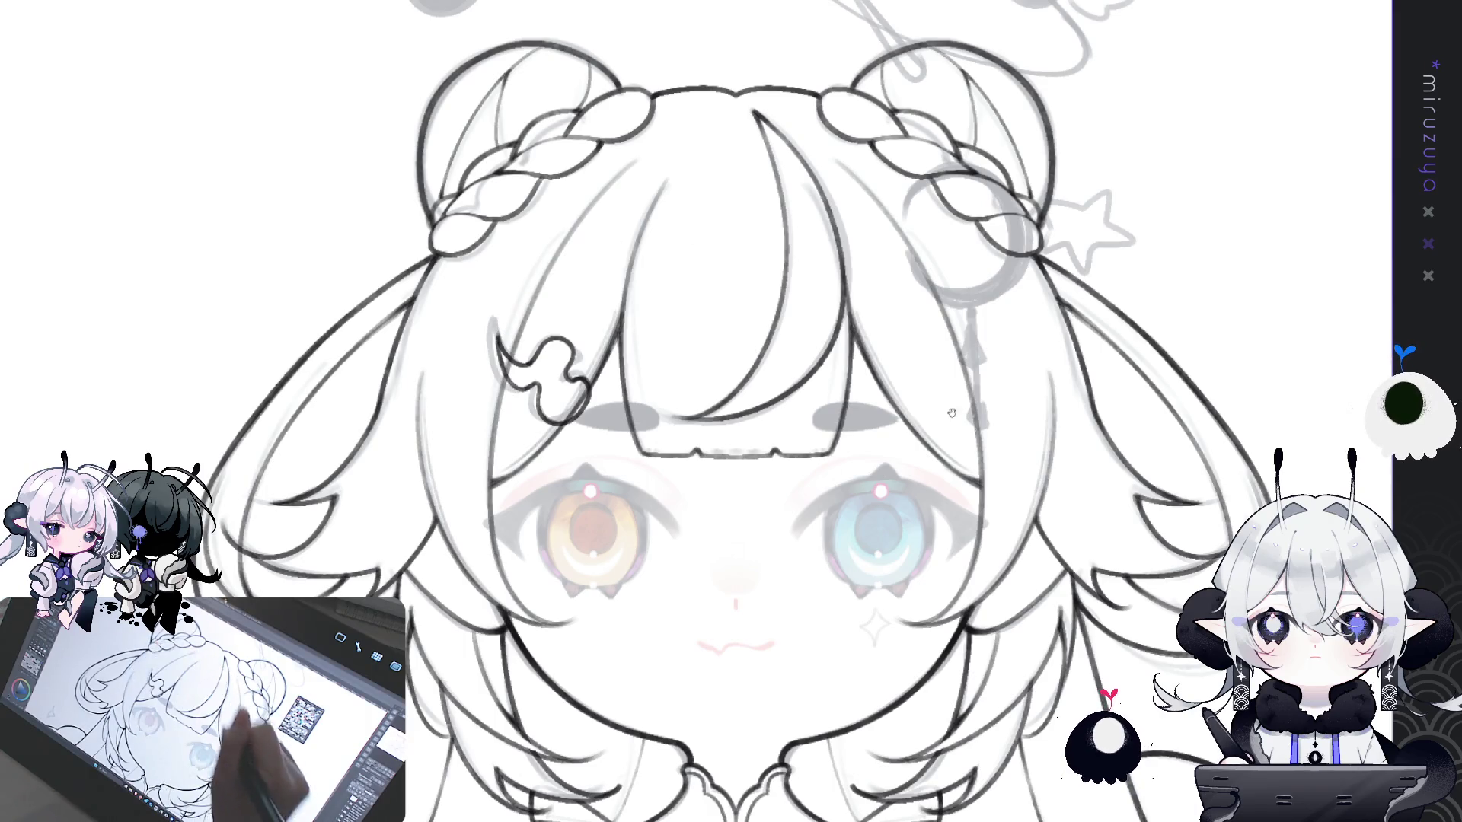
- Pan down from the face to the chest ruffles and place a radial guide on the collar brooch
drag(1132, 594, 889, 556)
drag(917, 478, 1055, 585)
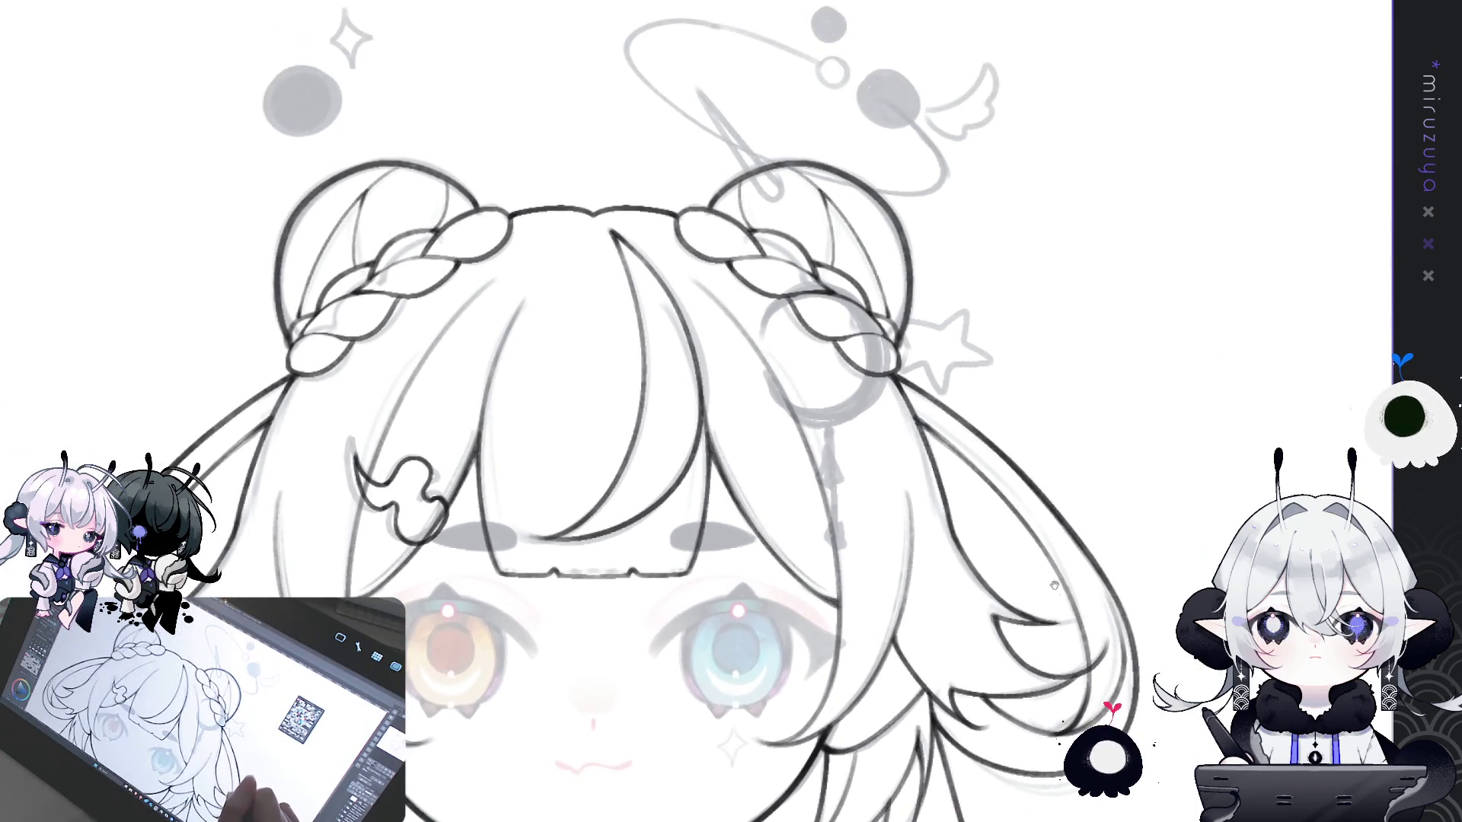
drag(927, 699, 1034, 280)
mouse_move(1004, 682)
mouse_down()
mouse_move(1004, 348)
mouse_move(1051, 357)
mouse_up()
scroll(1003, 348, down, 1)
scroll(1050, 358, up, 1)
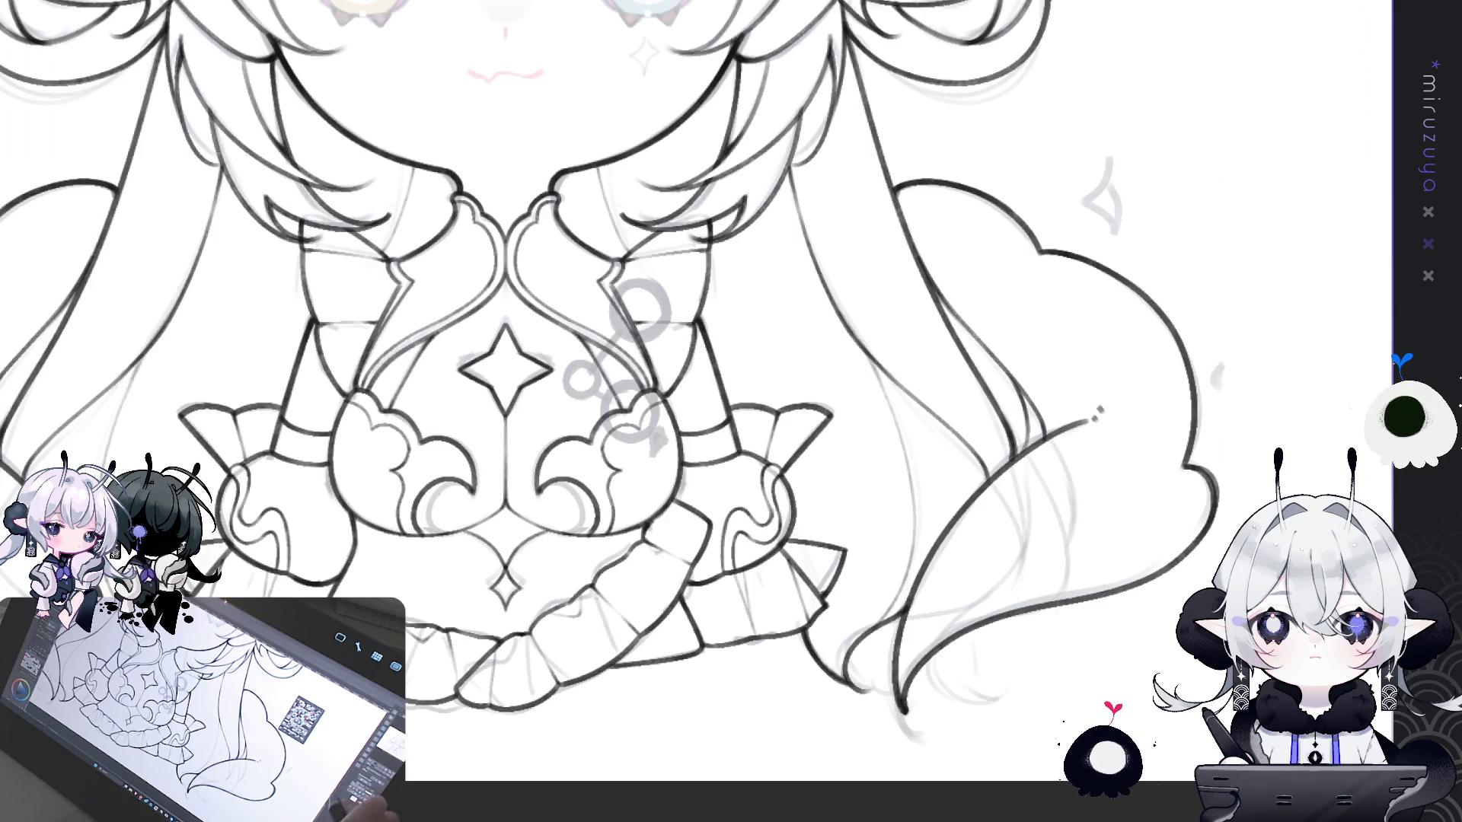
scroll(609, 373, right, 2)
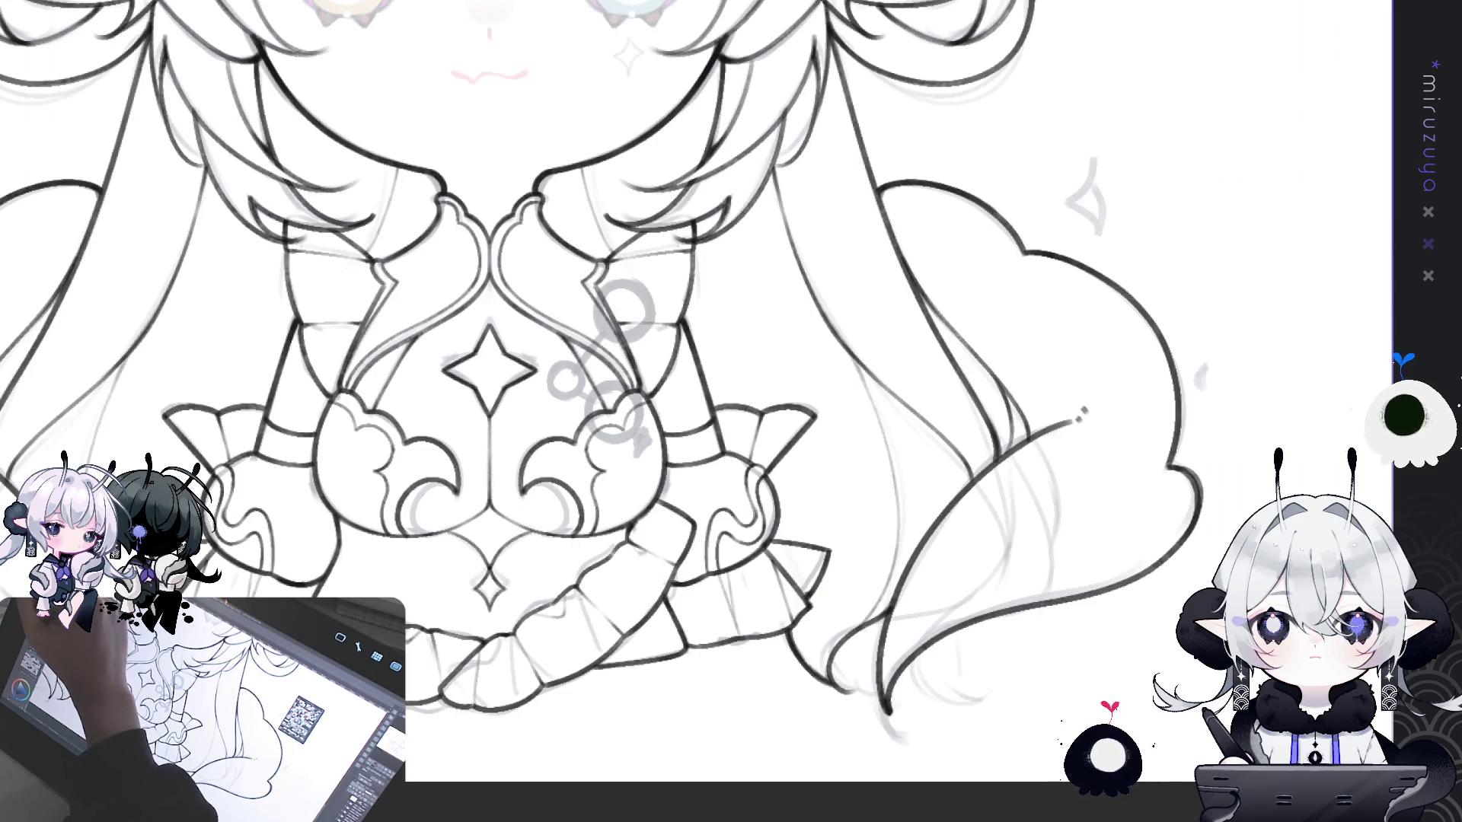
click(618, 305)
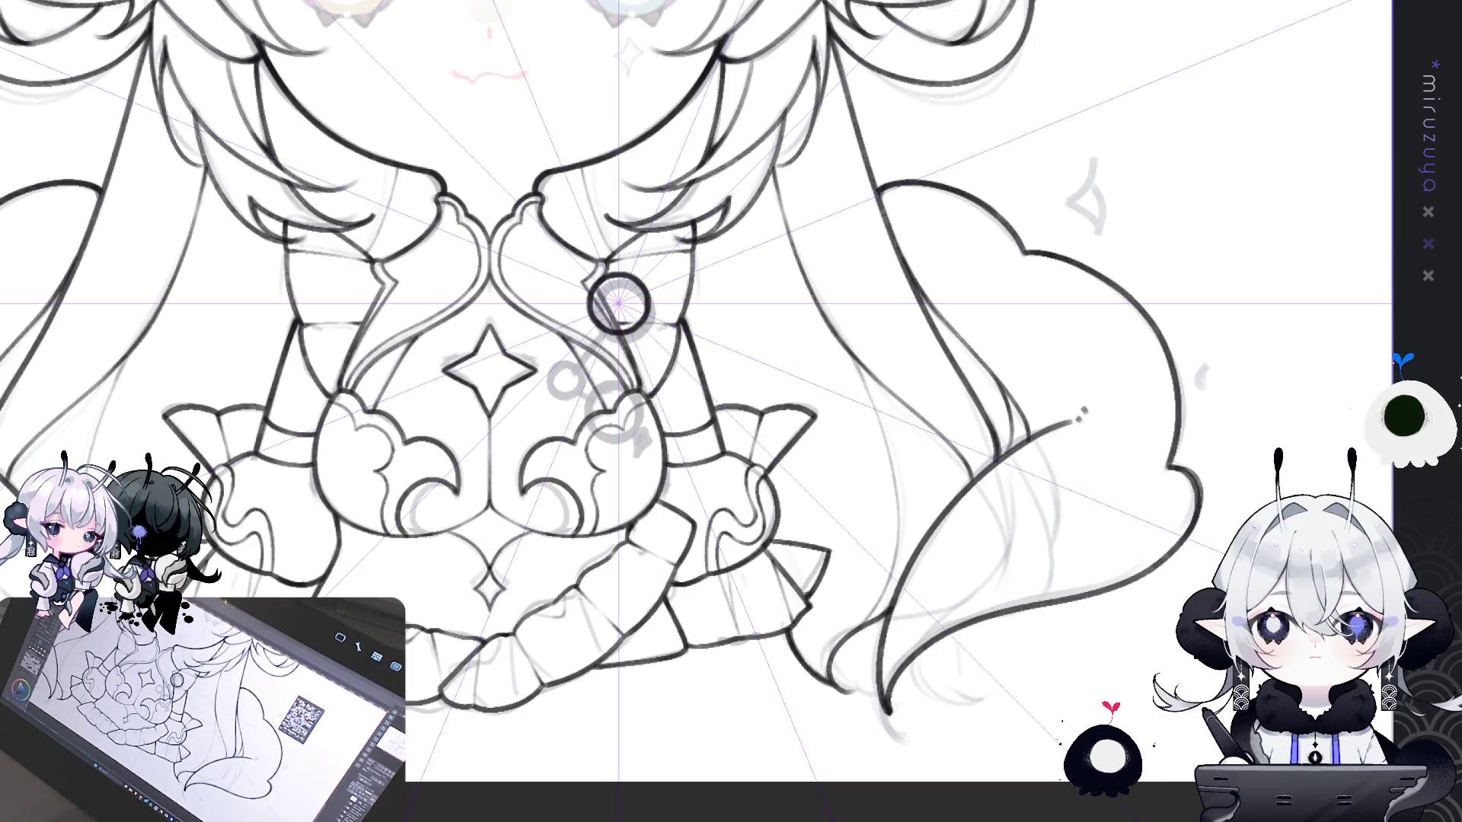
- Delete the radial ruler, drag a new symmetry ruler from the brooch, and select around it
mouse_move(618, 303)
mouse_down()
mouse_move(620, 287)
mouse_move(685, 274)
mouse_move(732, 283)
mouse_up()
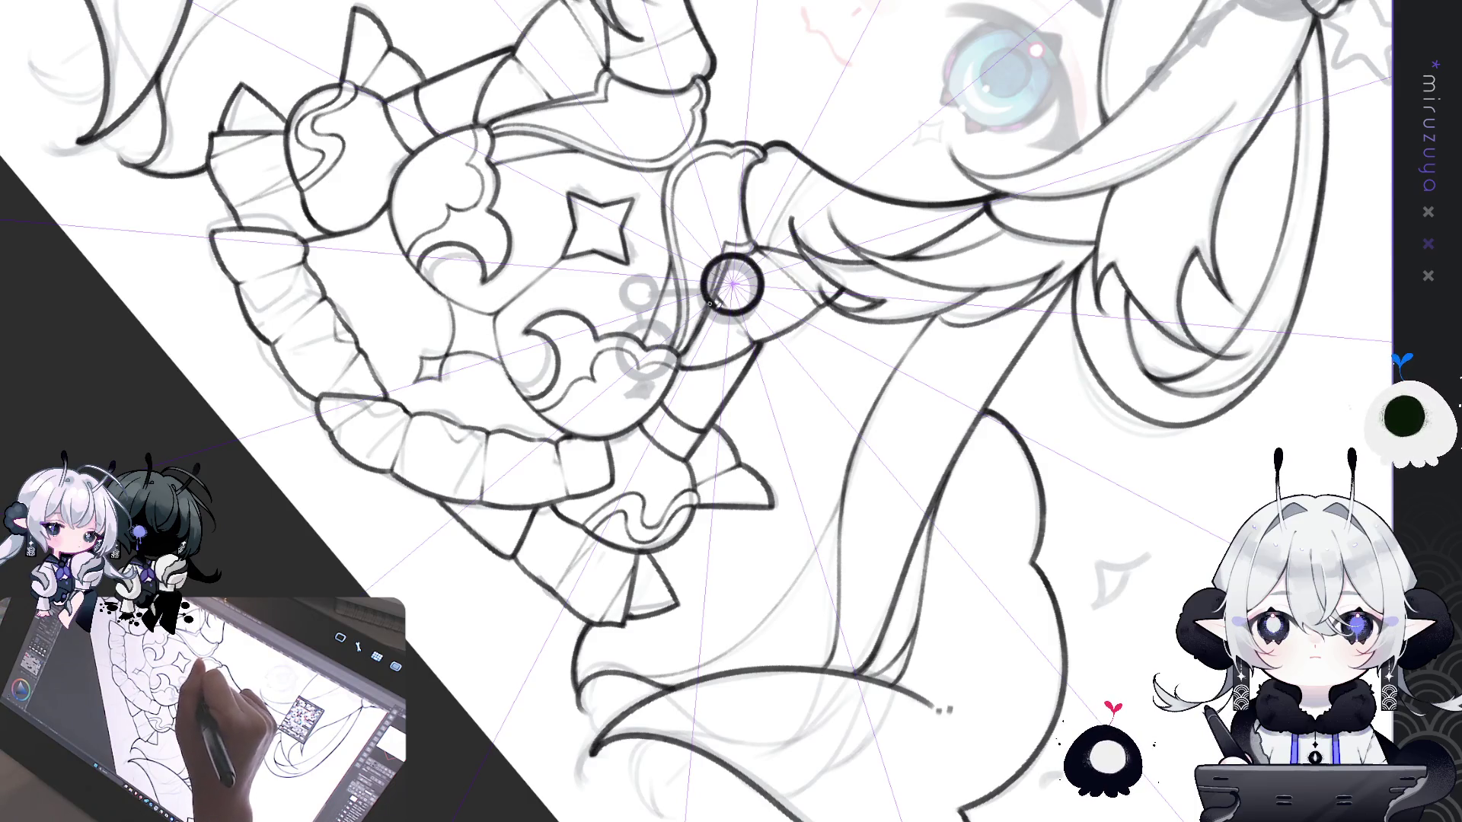
key(ctrl+0)
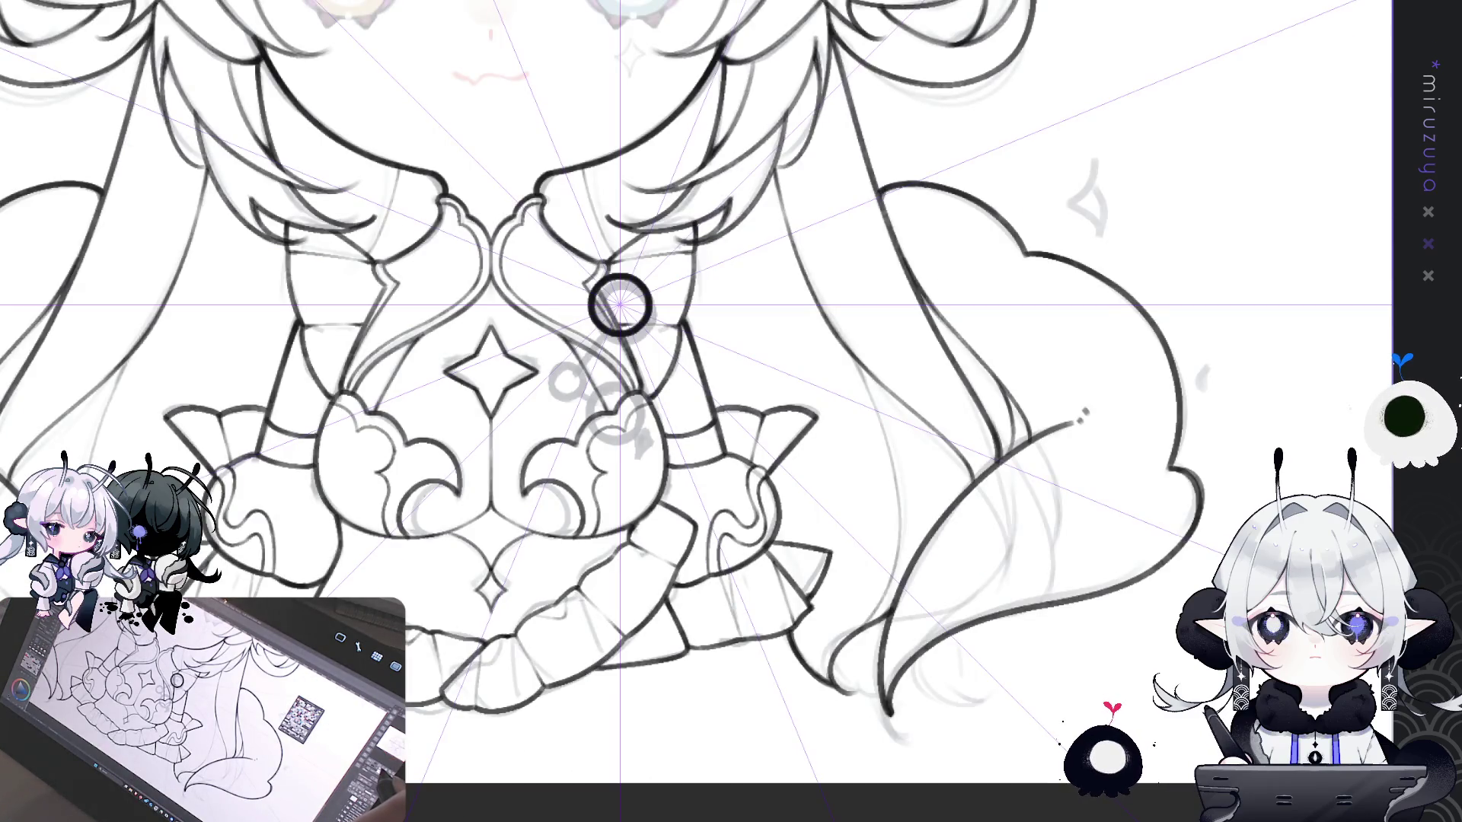
drag(960, 447, 974, 452)
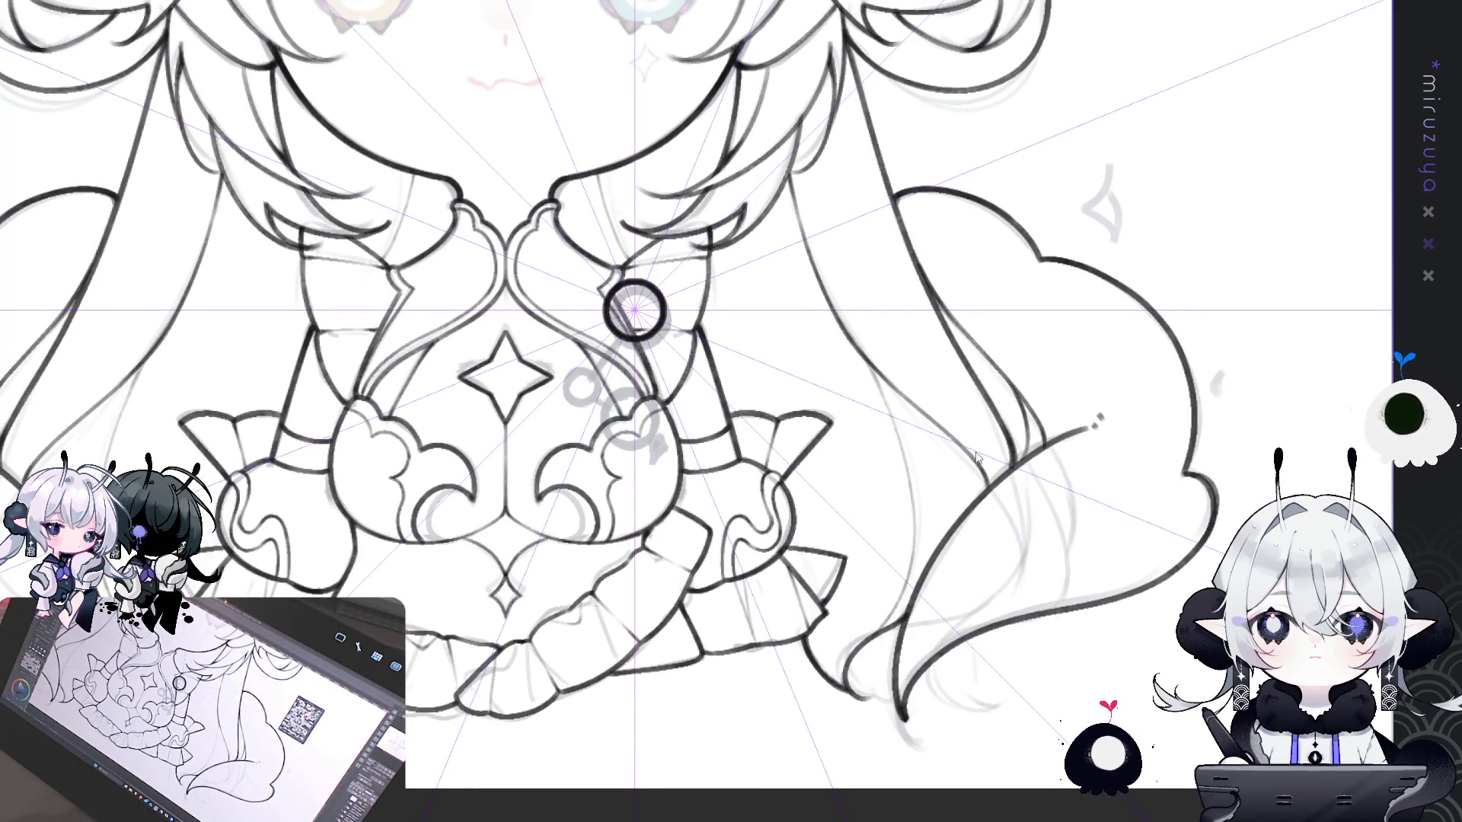
key(ctrl+1)
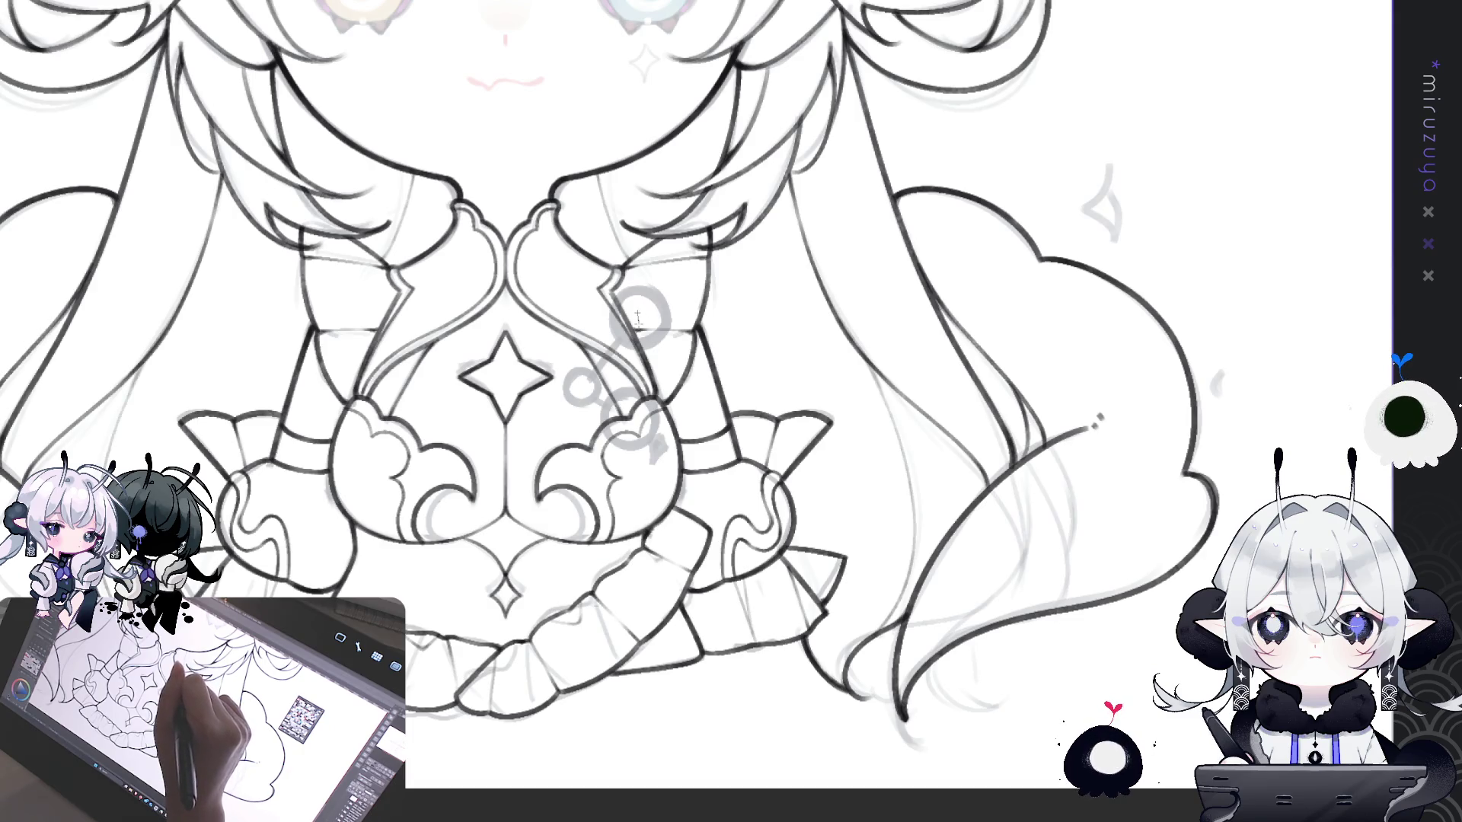
drag(637, 318, 331, 21)
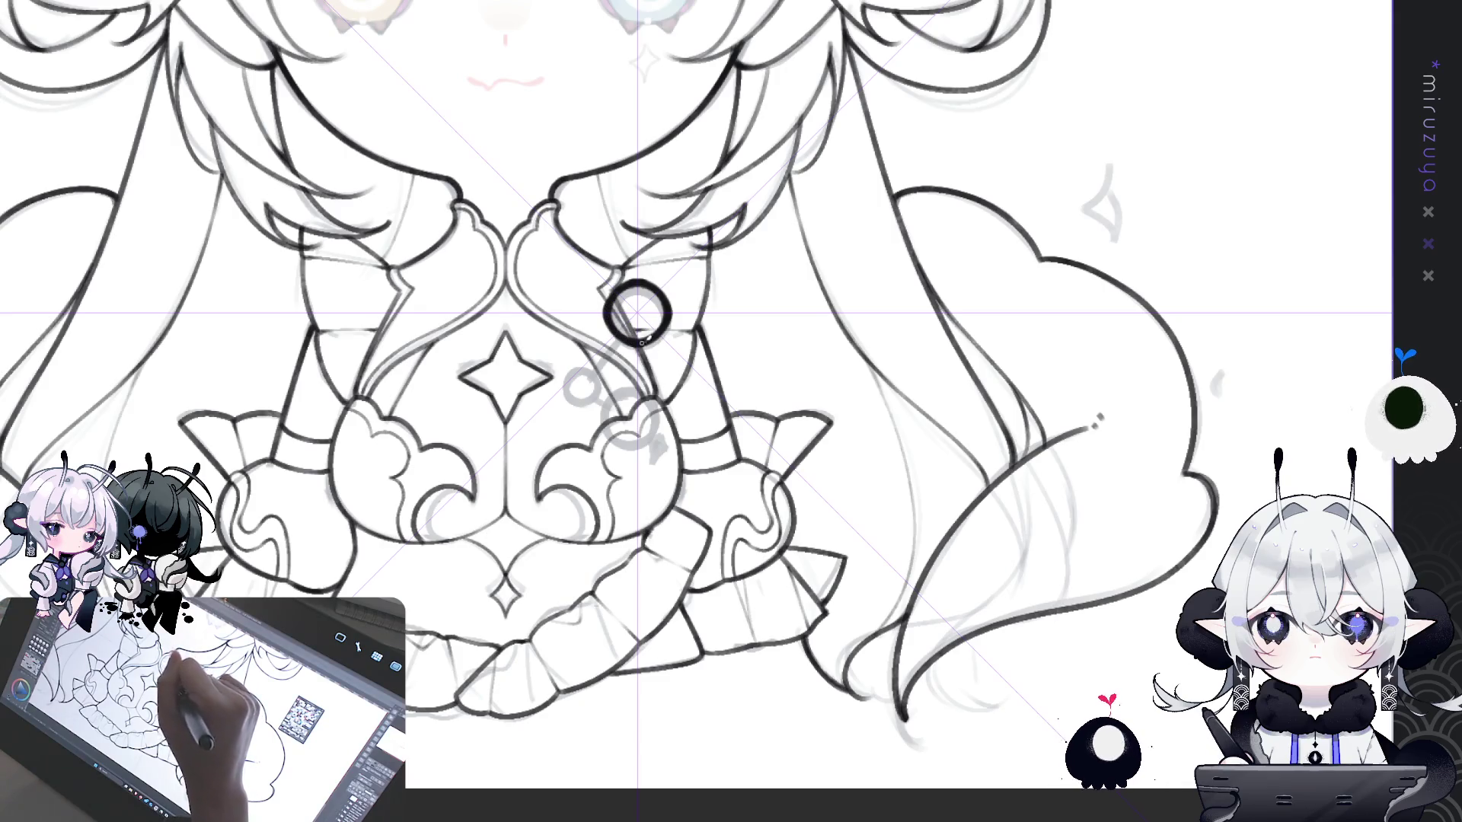
drag(571, 219, 753, 364)
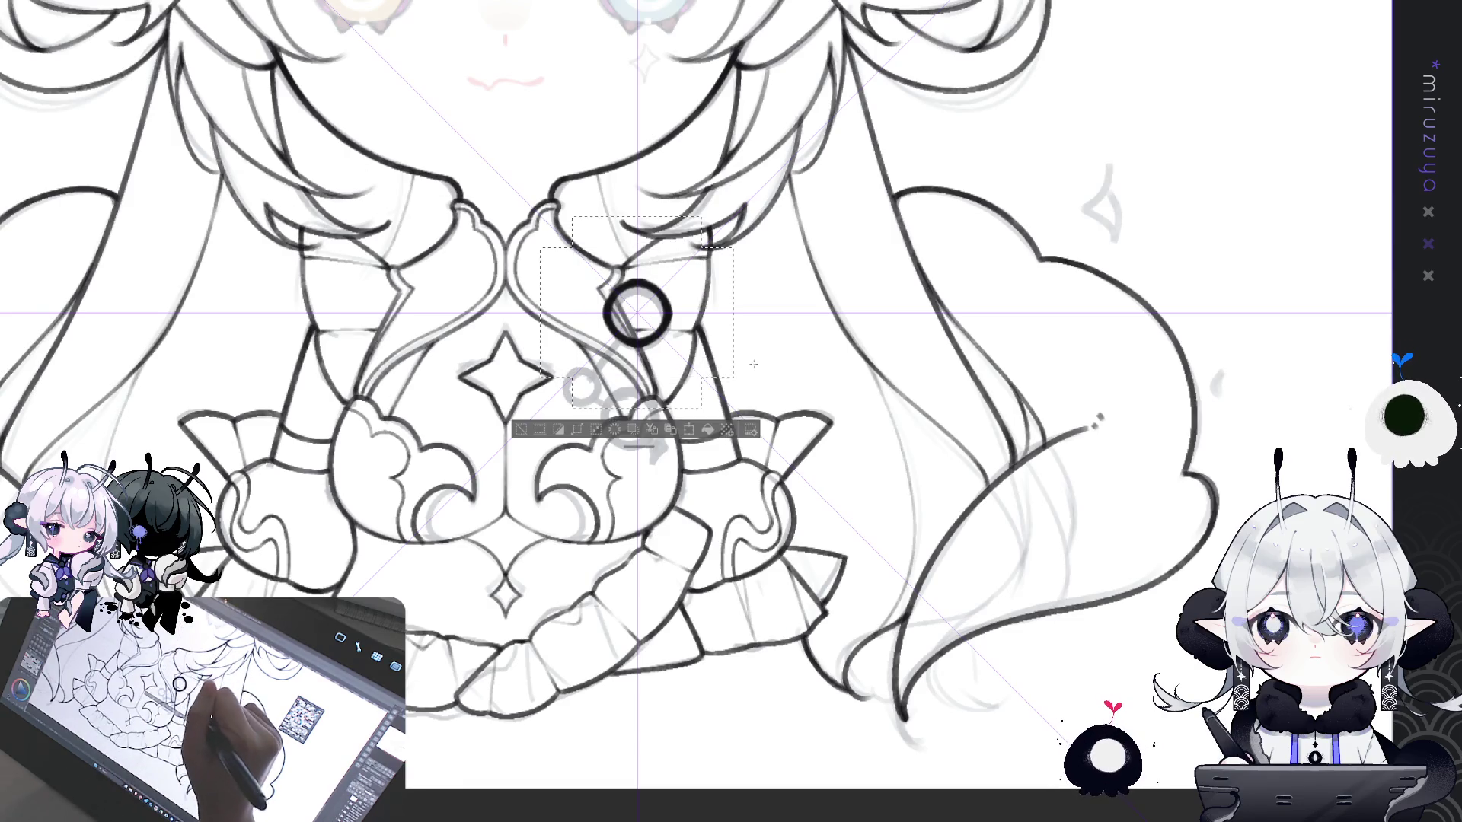
- Clear the selection around the collar brooch and nudge the view slightly left
click(750, 354)
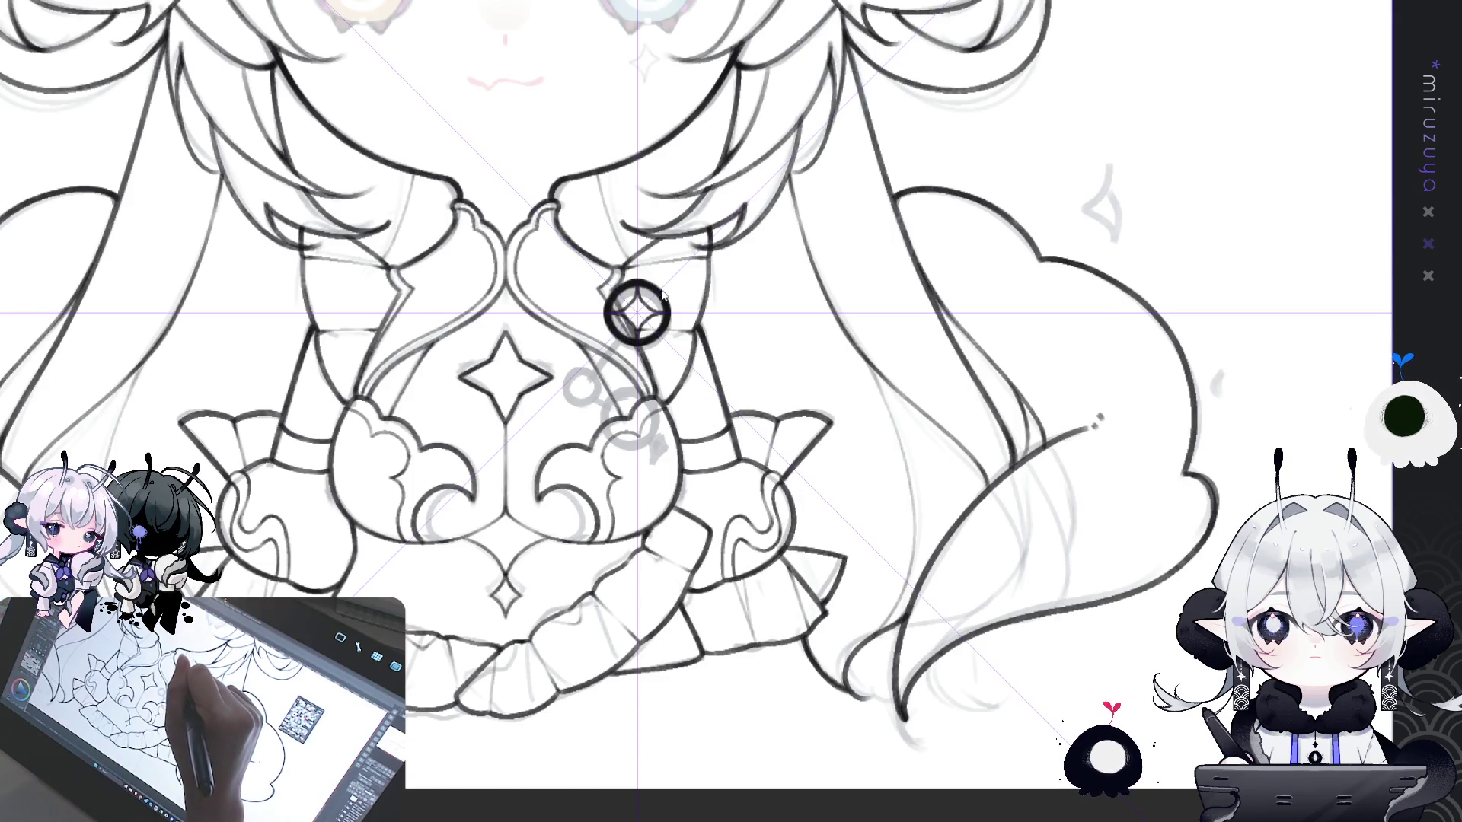
drag(859, 500, 804, 506)
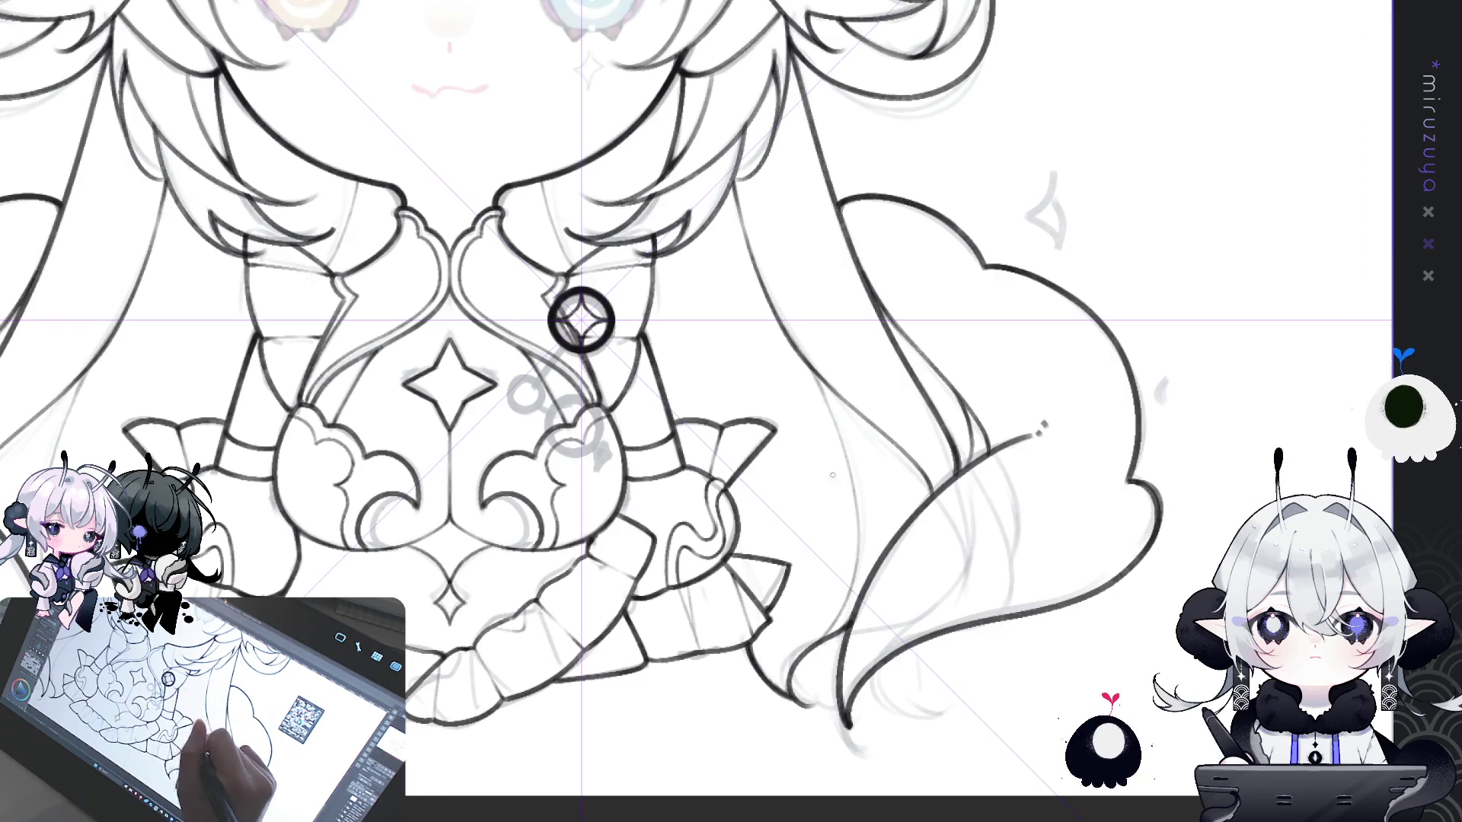
- Select and deselect the collar gem, shift the view, and show a vertical centre guide
mouse_move(502, 397)
mouse_down()
mouse_move(660, 242)
mouse_move(663, 264)
mouse_up()
click(469, 425)
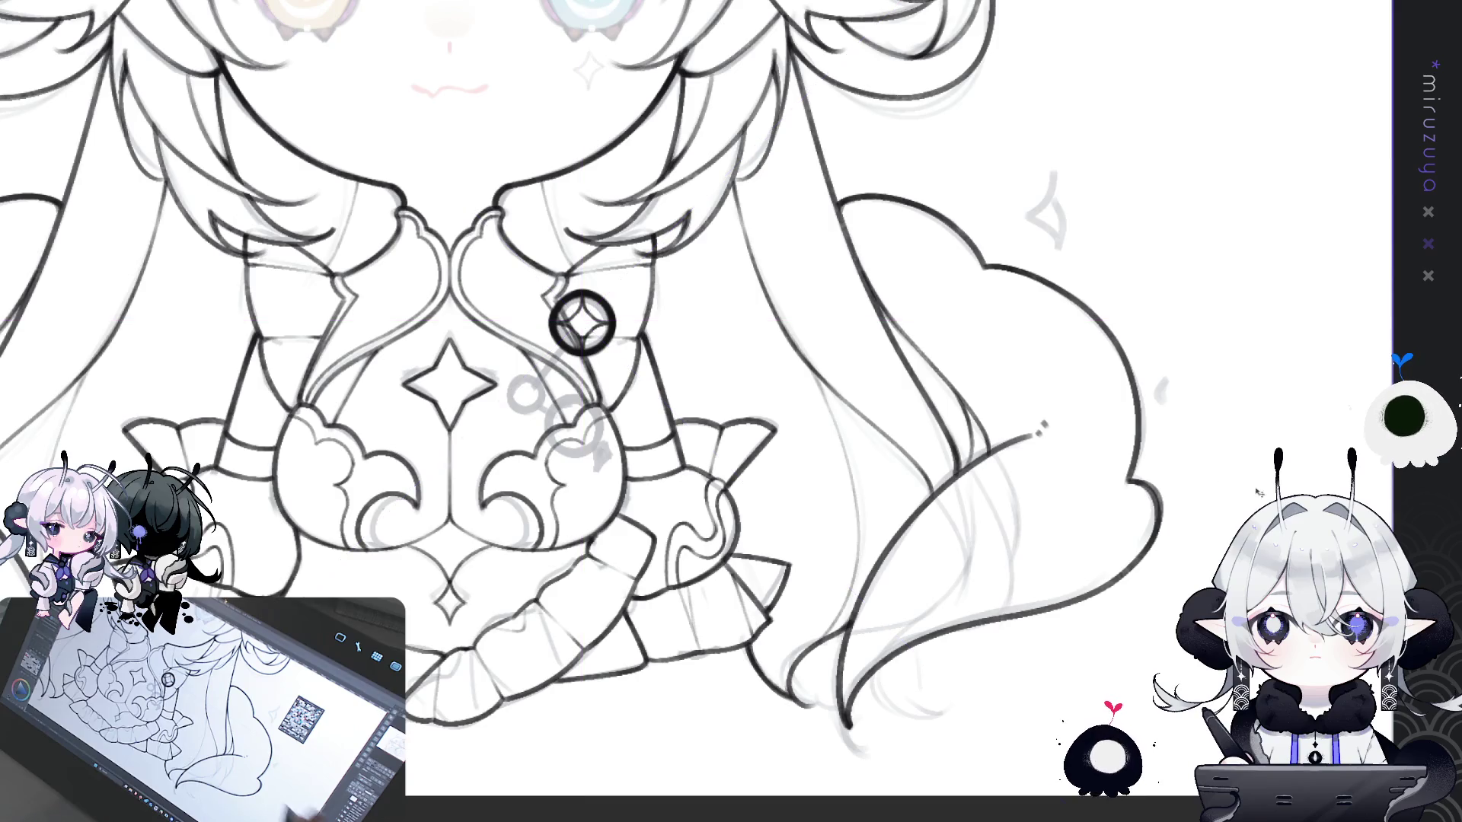
drag(753, 329, 814, 356)
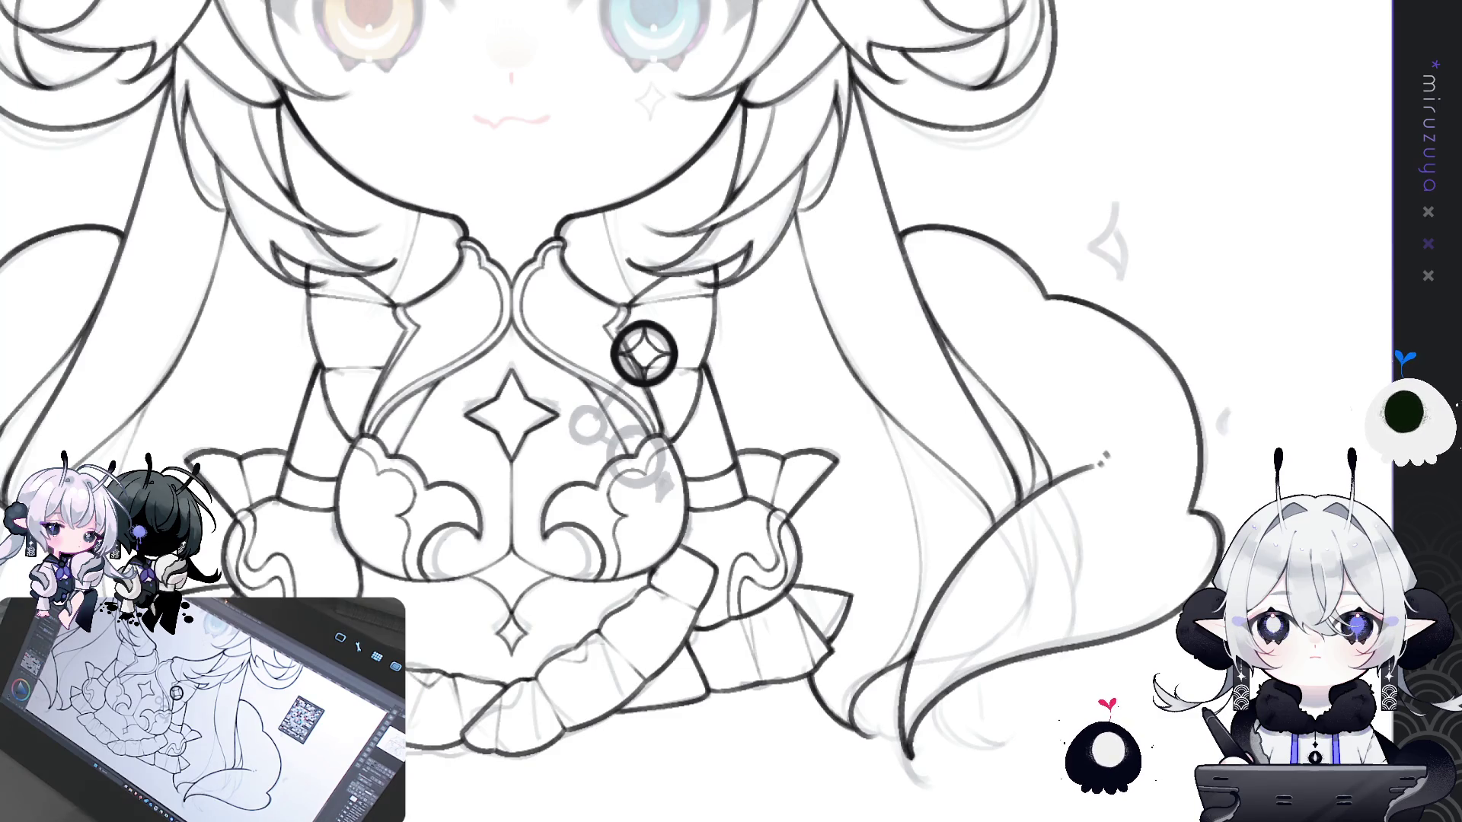
key(ctrl+1)
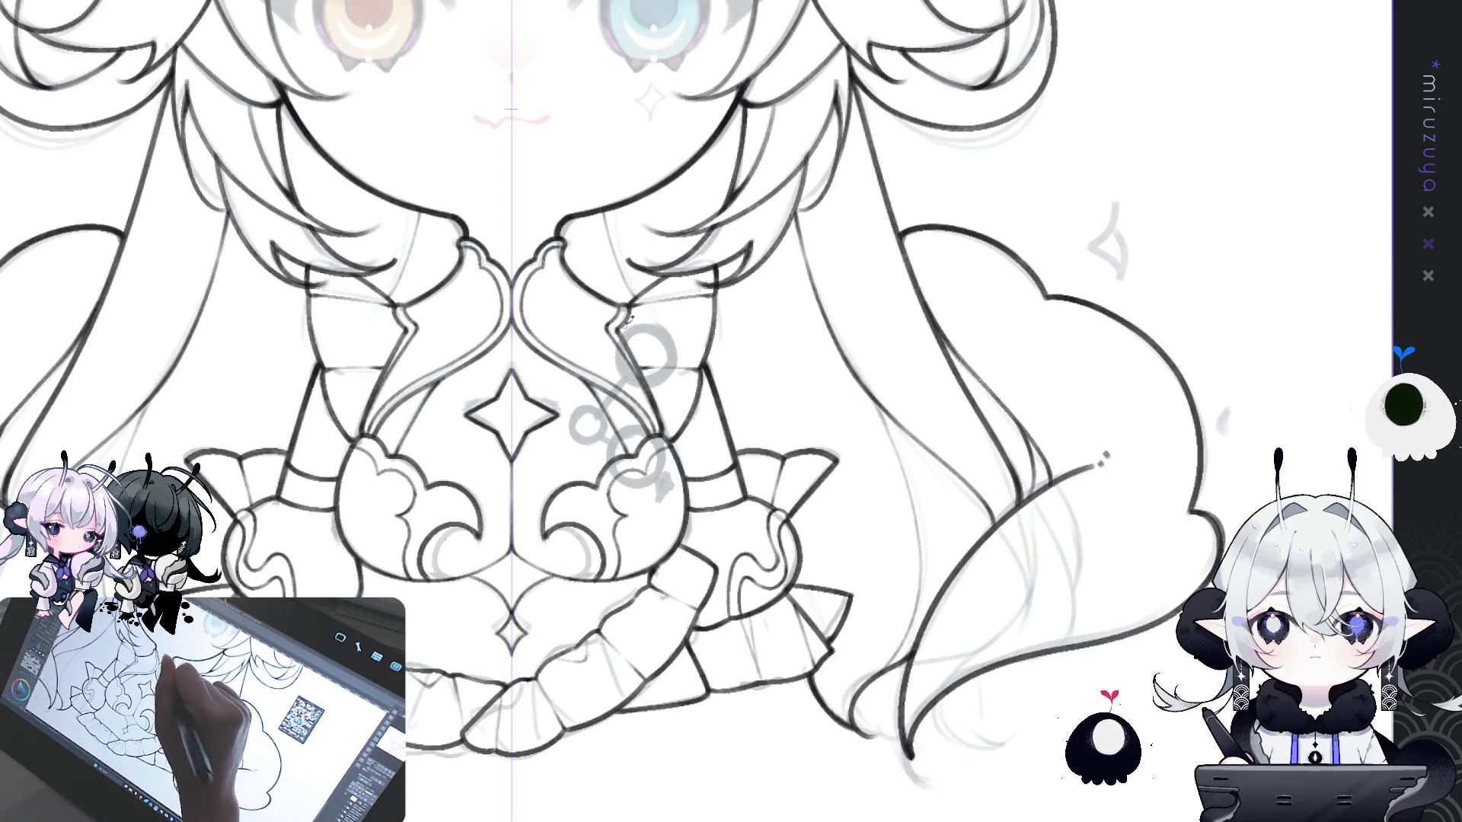
- Paste back the inked circled-star brooch and duplicate it, nudging the copy up and right
key(ctrl+v)
drag(718, 313, 591, 452)
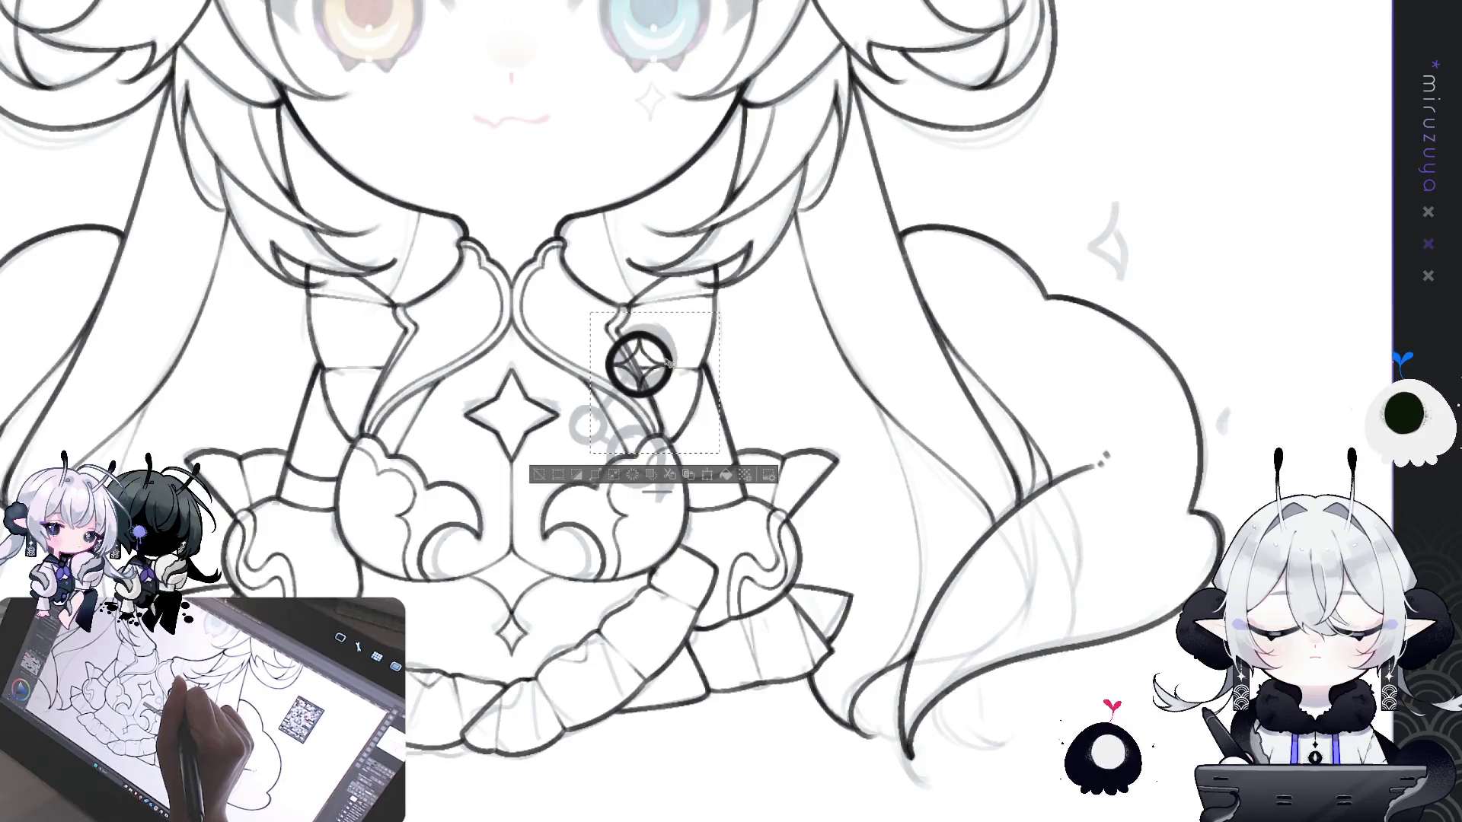
key(ctrl+d)
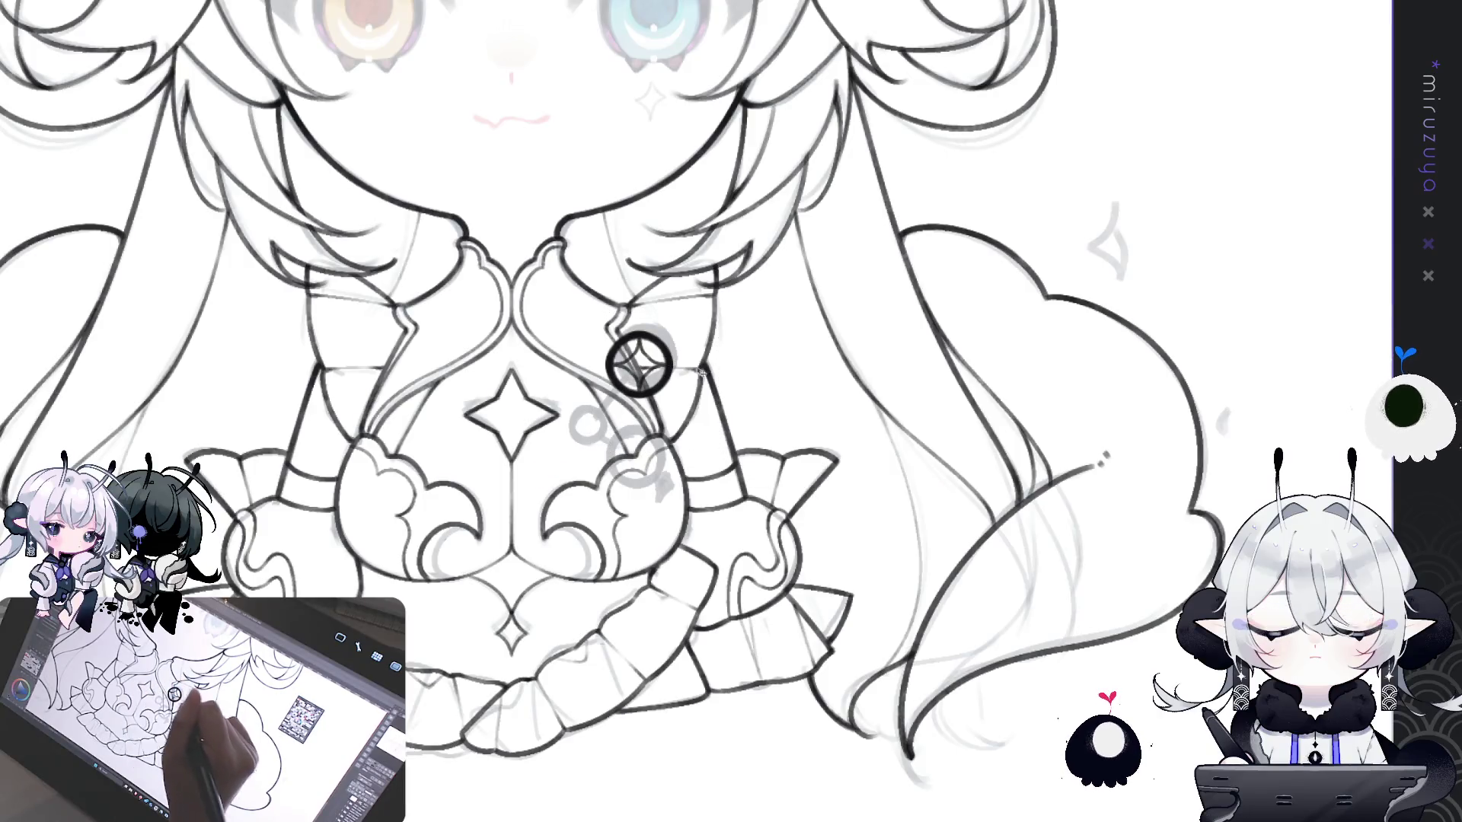
drag(698, 389, 701, 376)
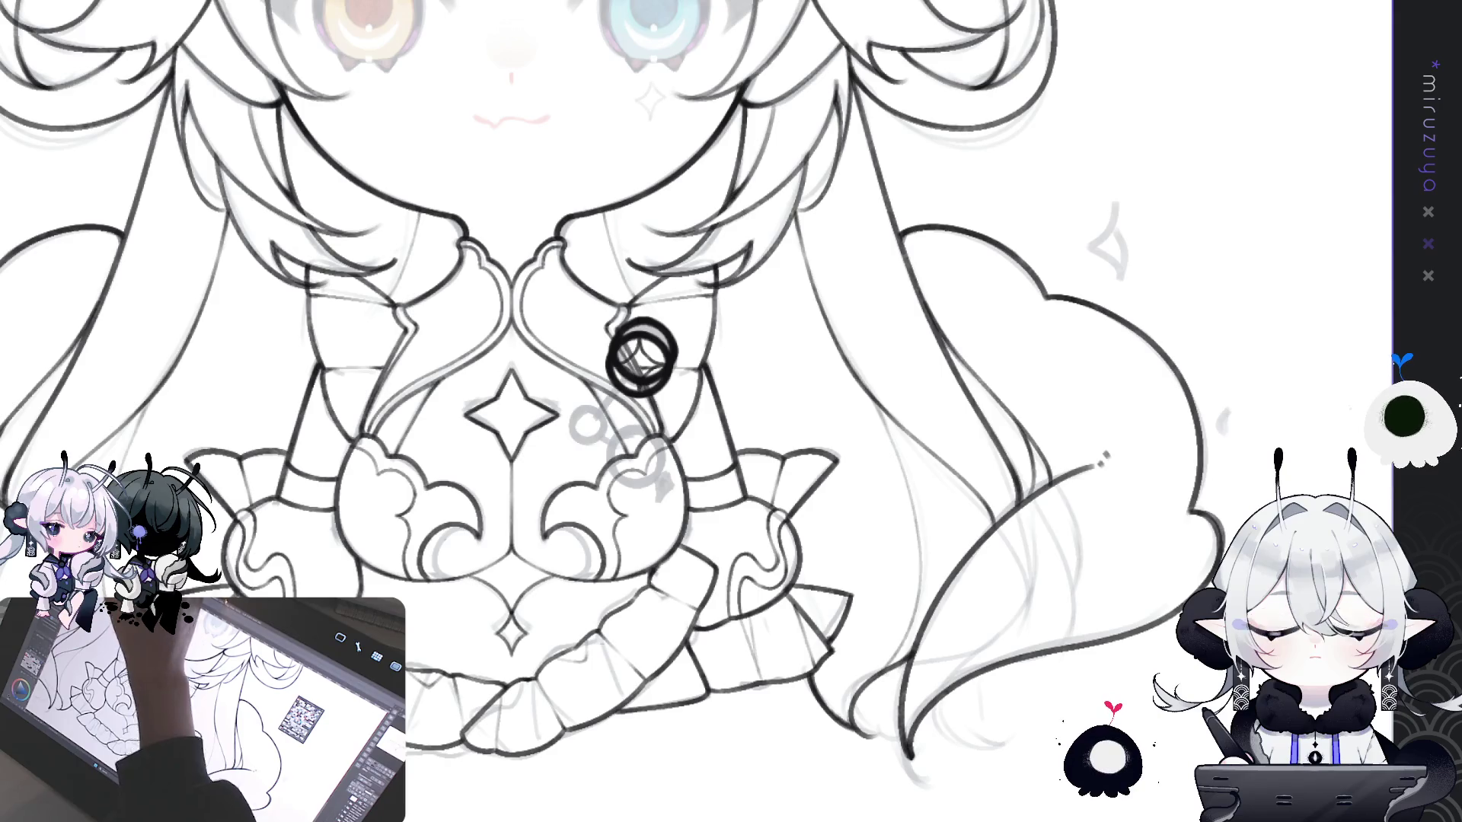
- Enlarge the ring copy and move it just below the original ring
key(ctrl+t)
drag(638, 358, 639, 356)
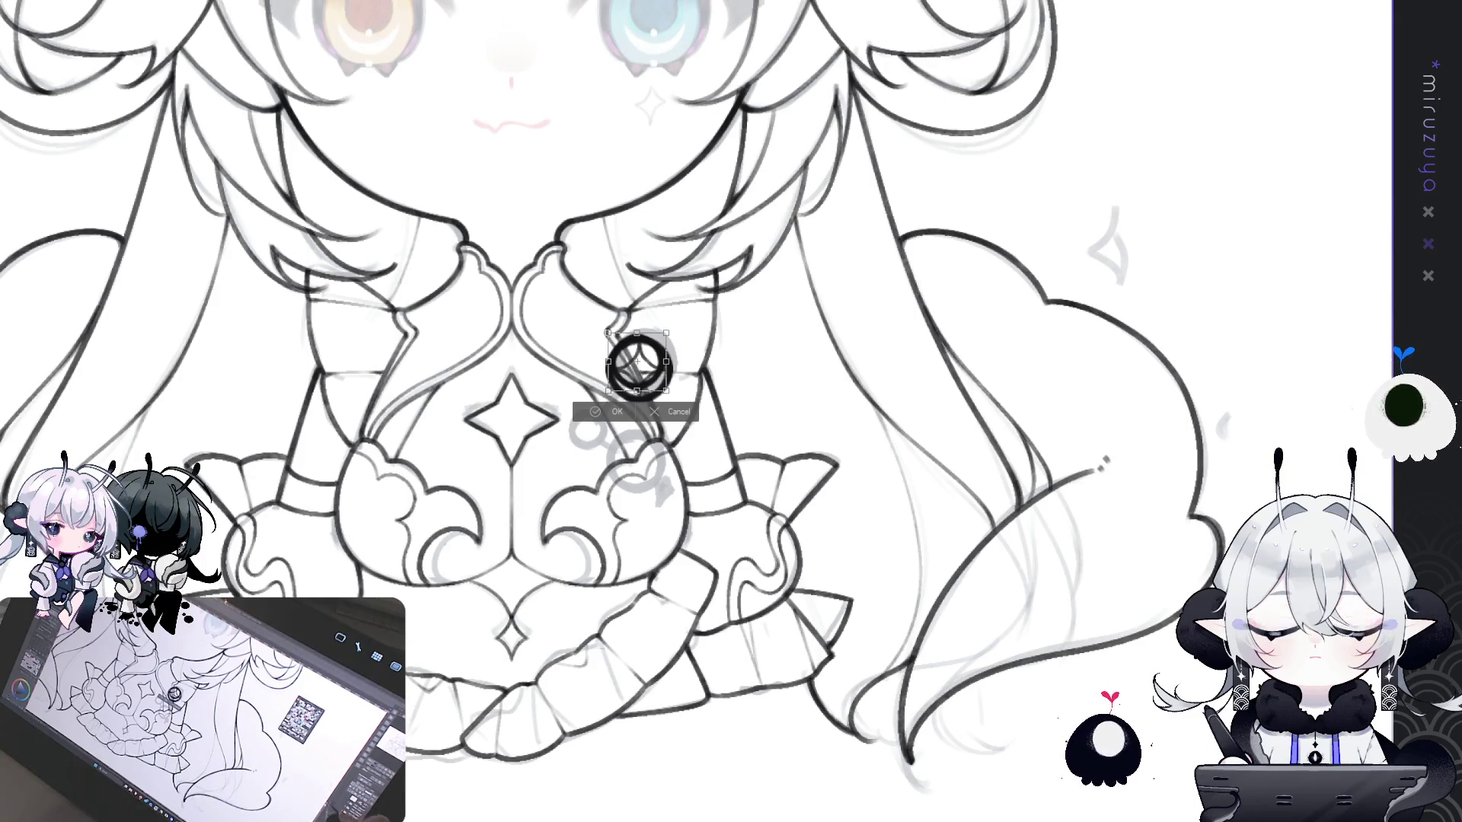
drag(667, 328, 679, 321)
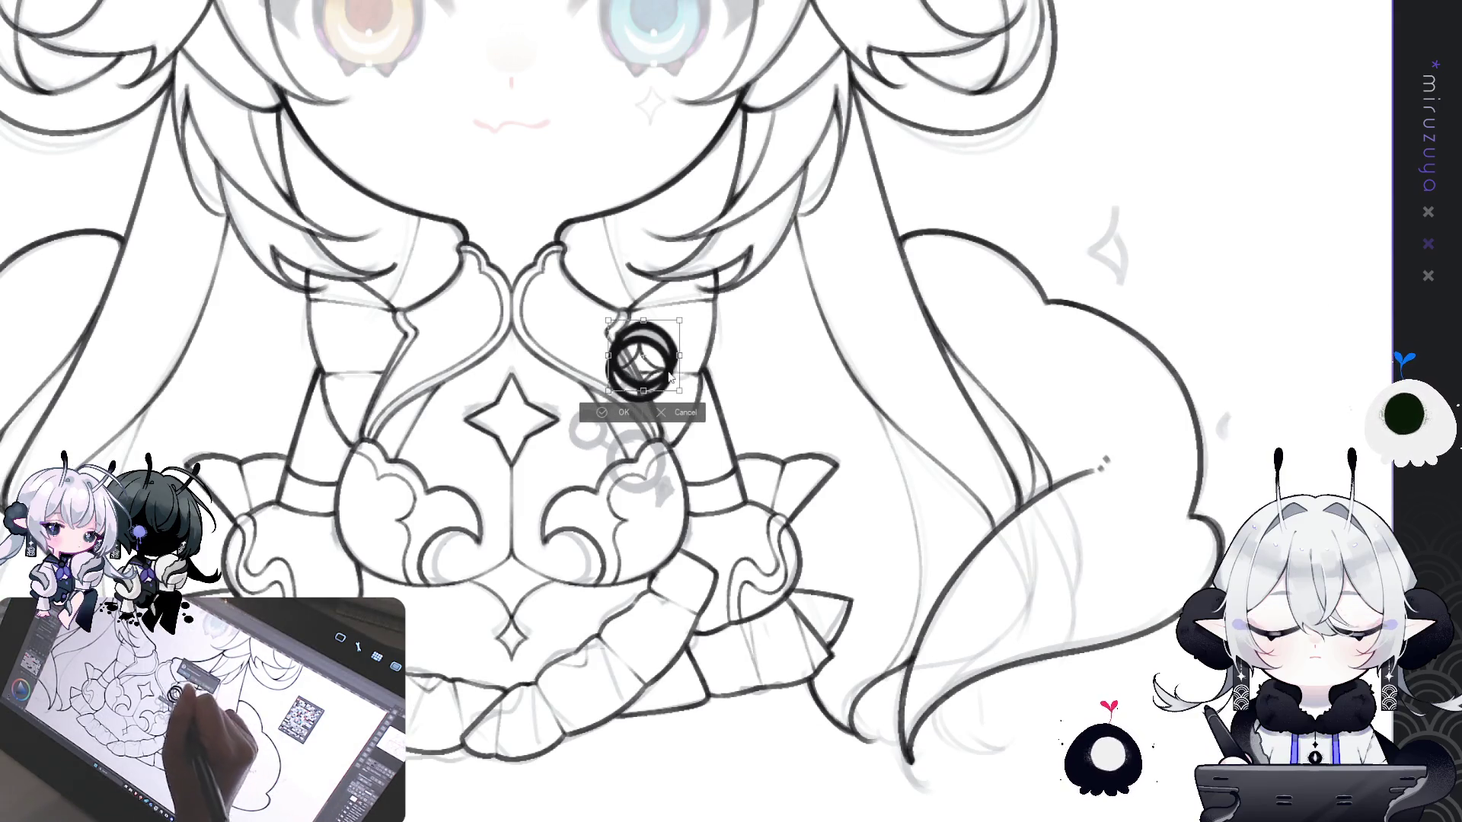
mouse_move(659, 360)
mouse_down()
mouse_move(620, 429)
mouse_move(658, 466)
mouse_up()
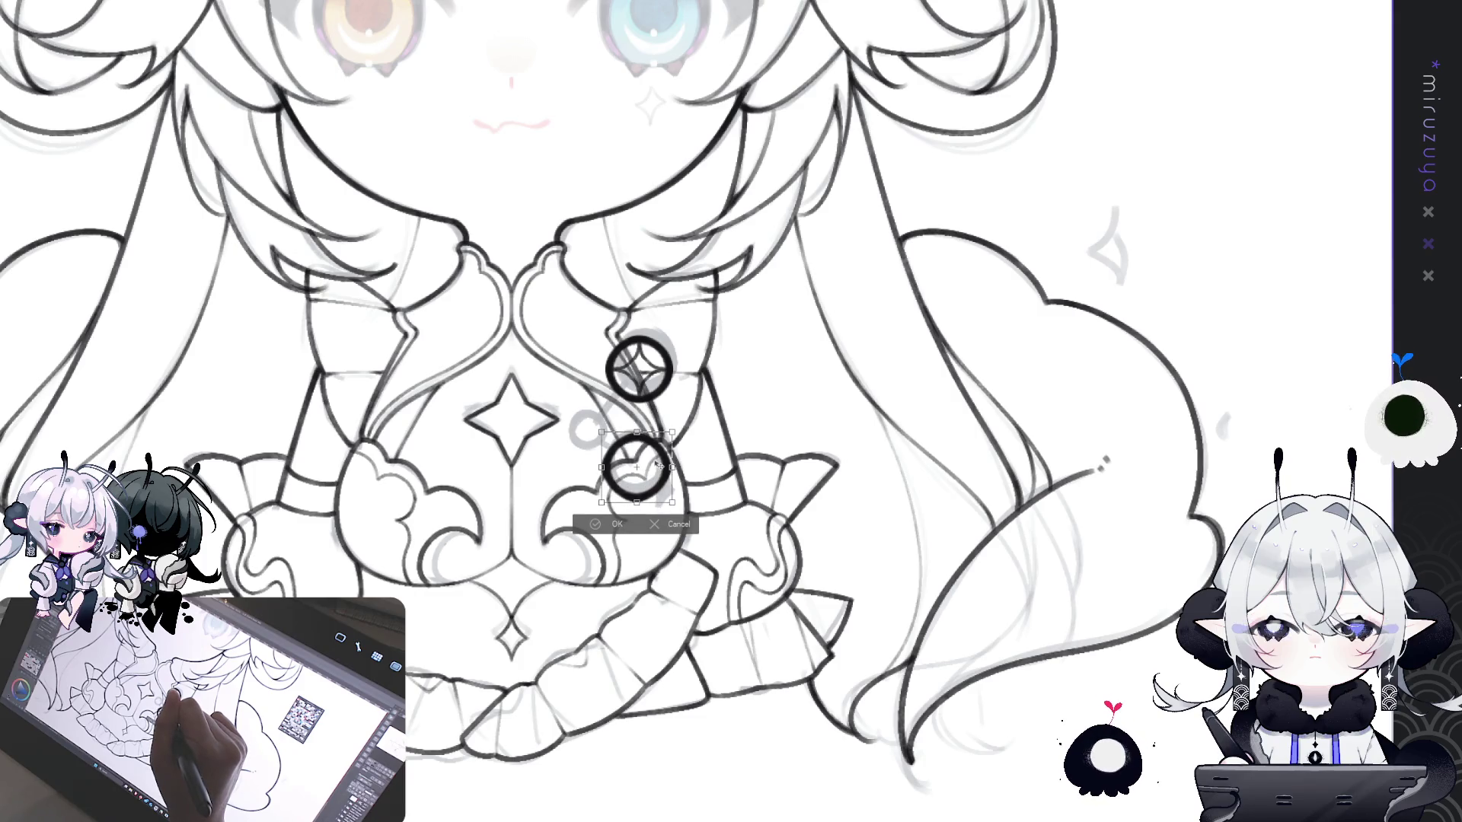
click(618, 522)
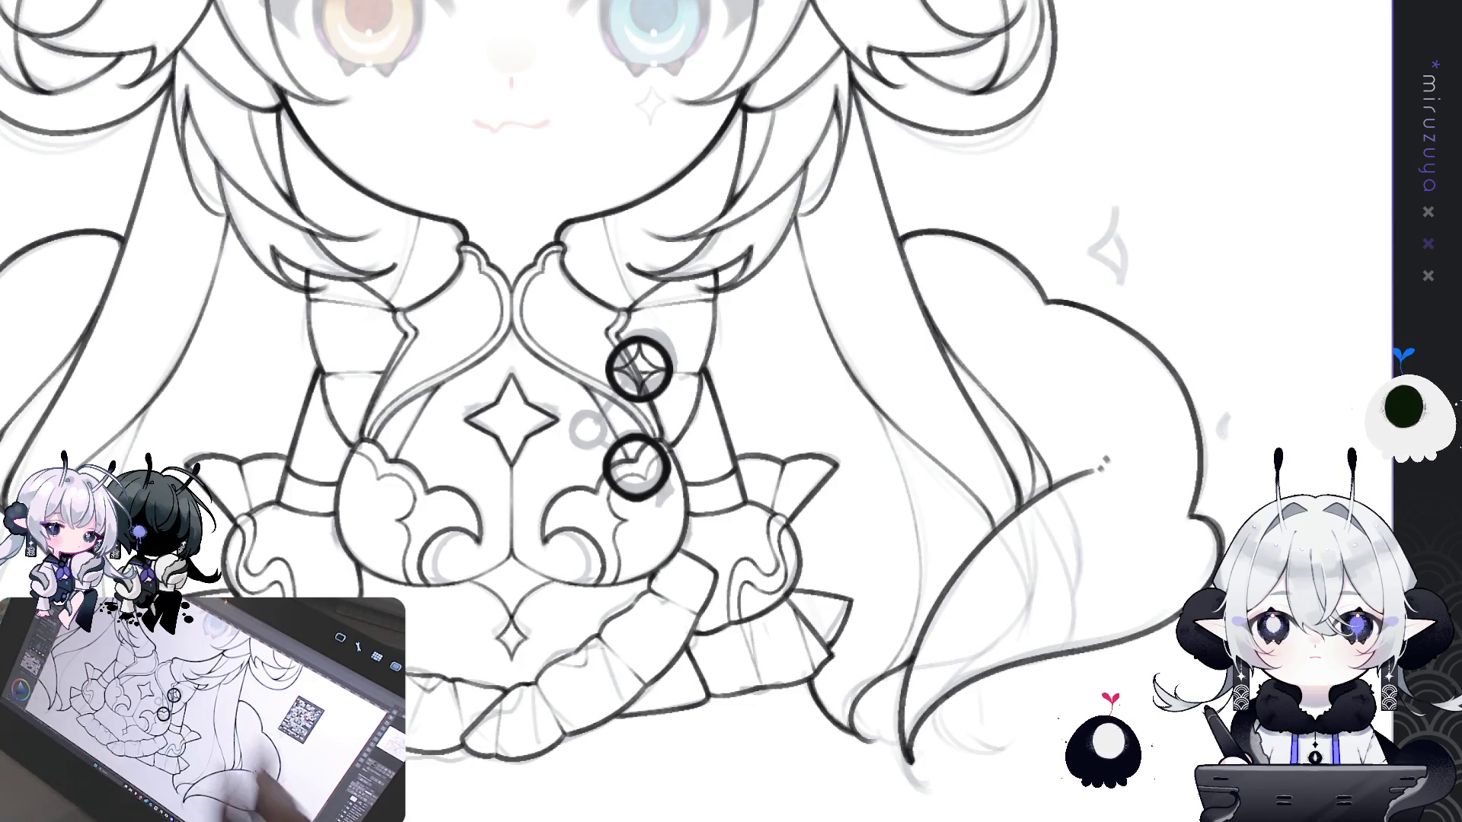
scroll(609, 411, up, 1)
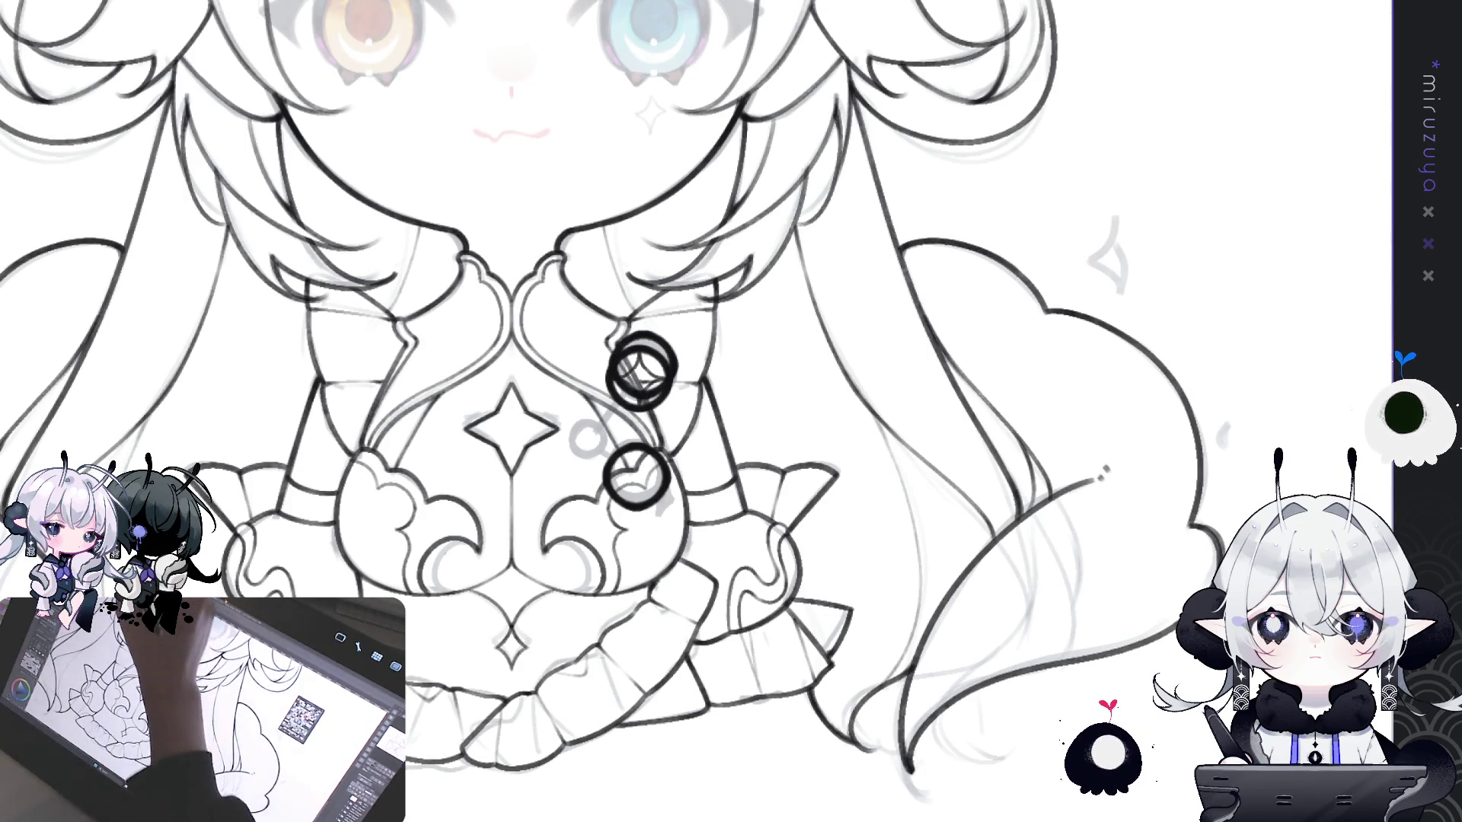
key(ctrl+t)
- Shrink a ring copy into a small ring between the two rings and flatten it slightly
drag(672, 339, 604, 437)
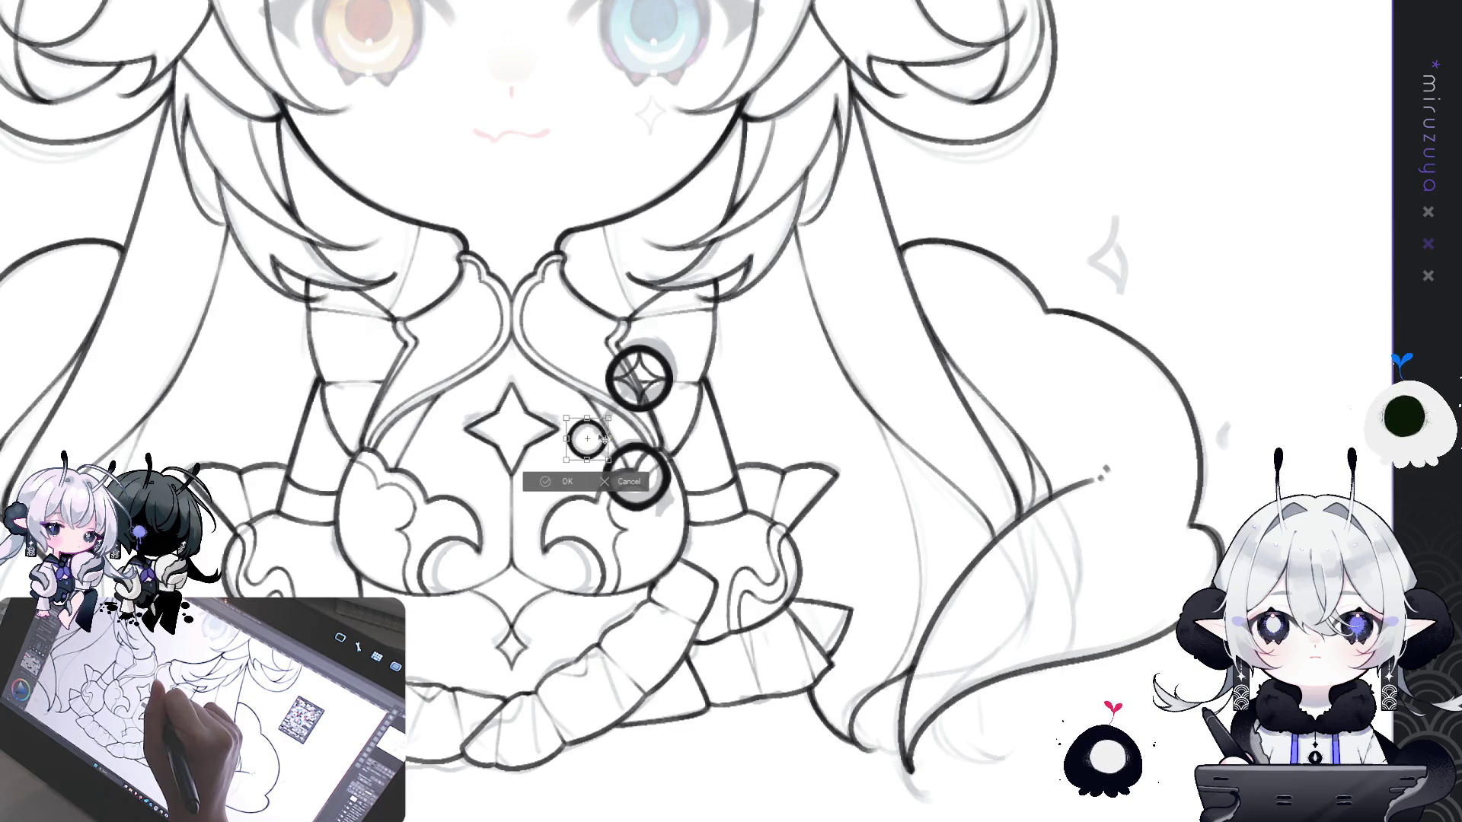
click(563, 479)
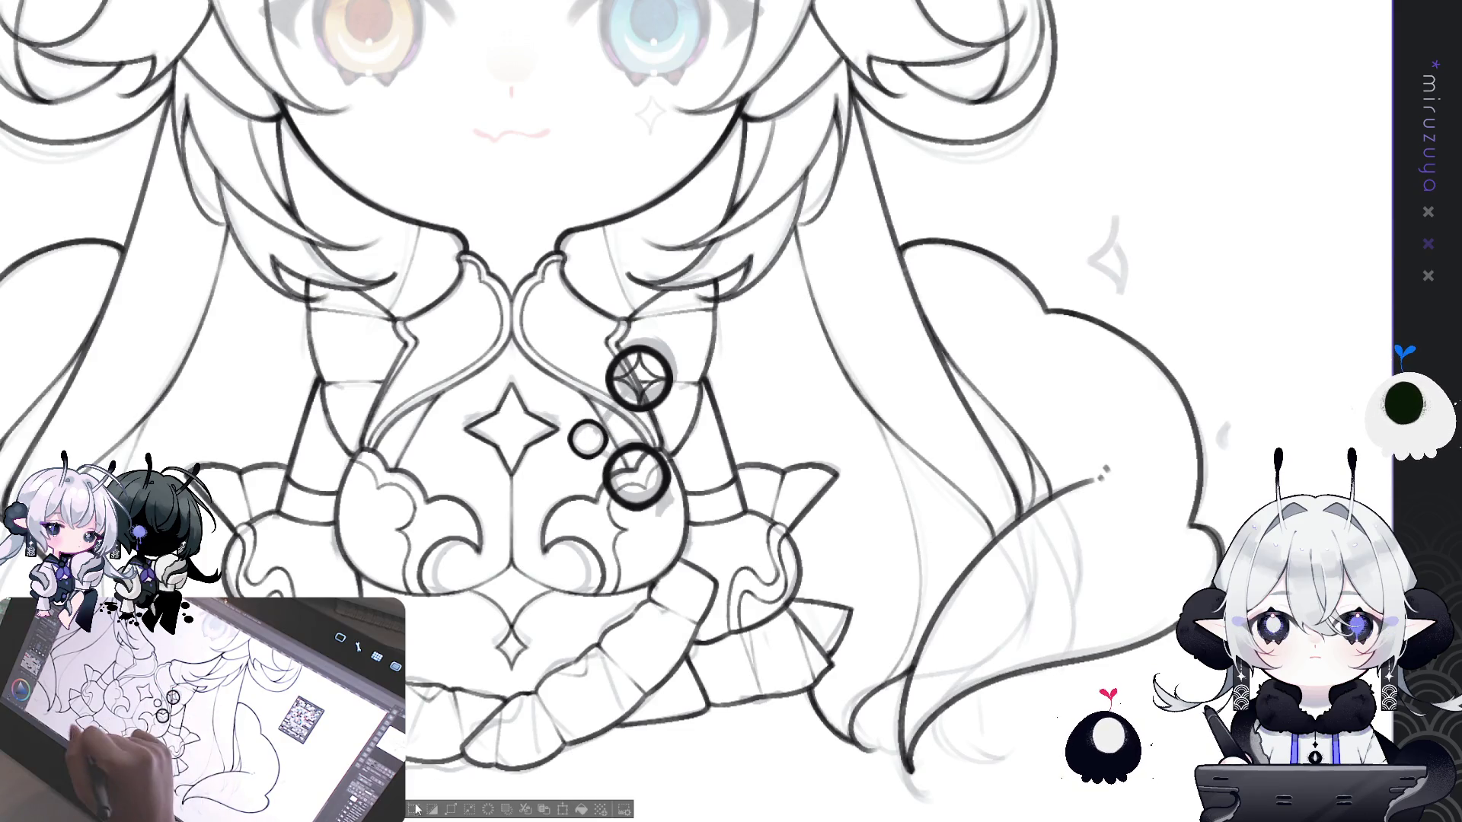
key(ctrl+t)
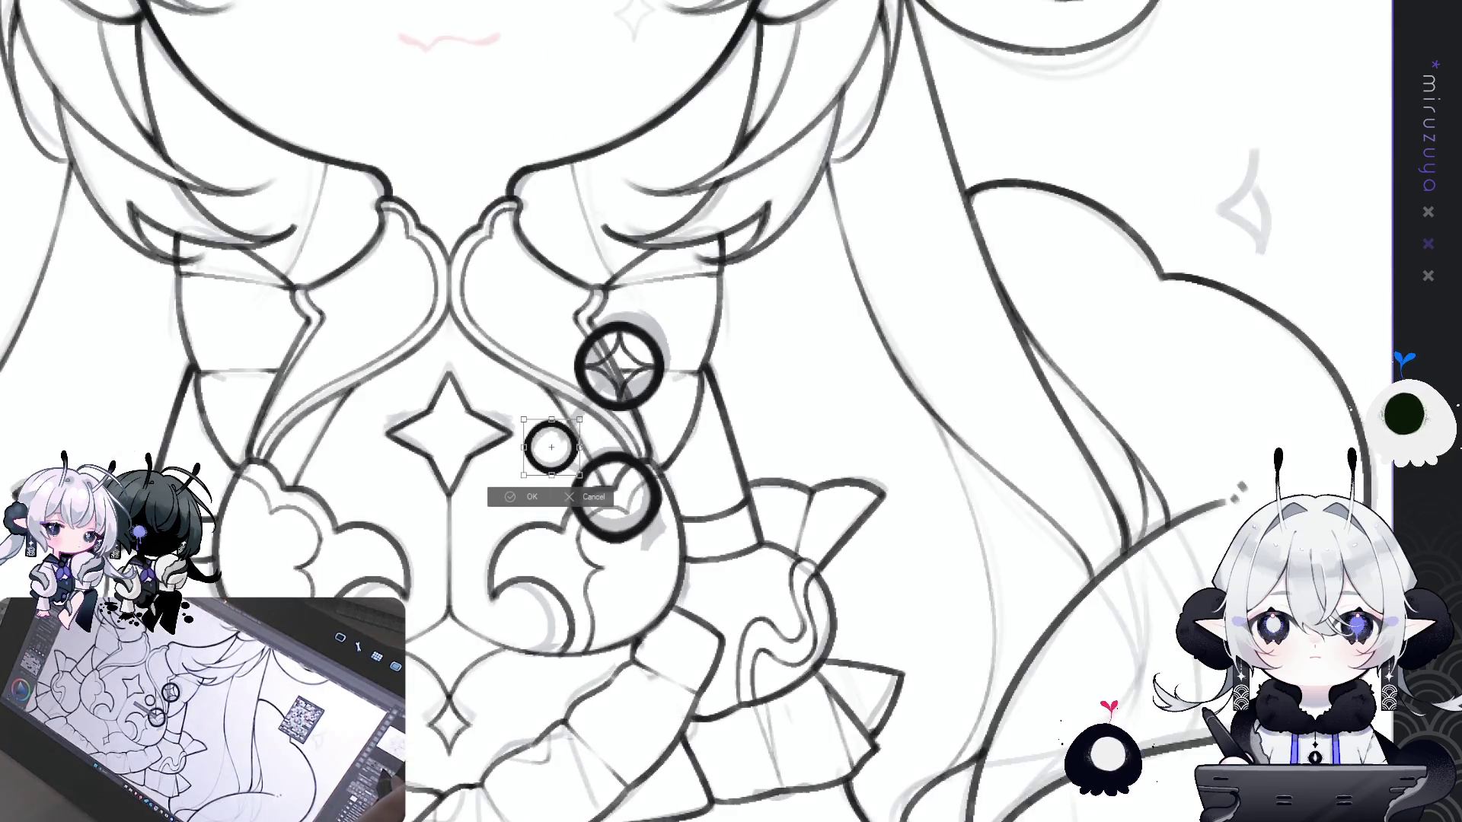
key(ctrl+plus)
drag(551, 419, 551, 423)
drag(551, 476, 551, 469)
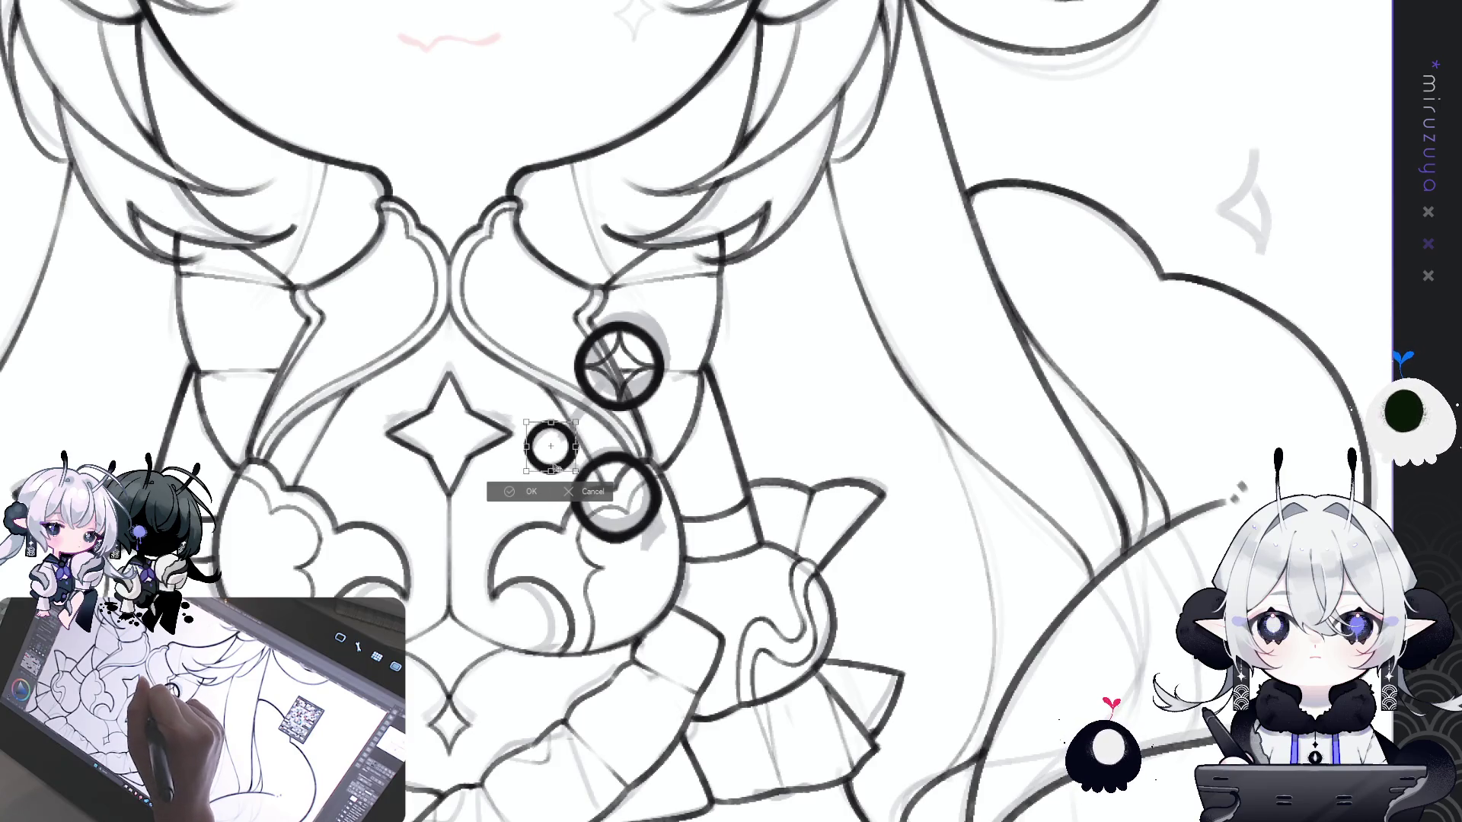
key(Return)
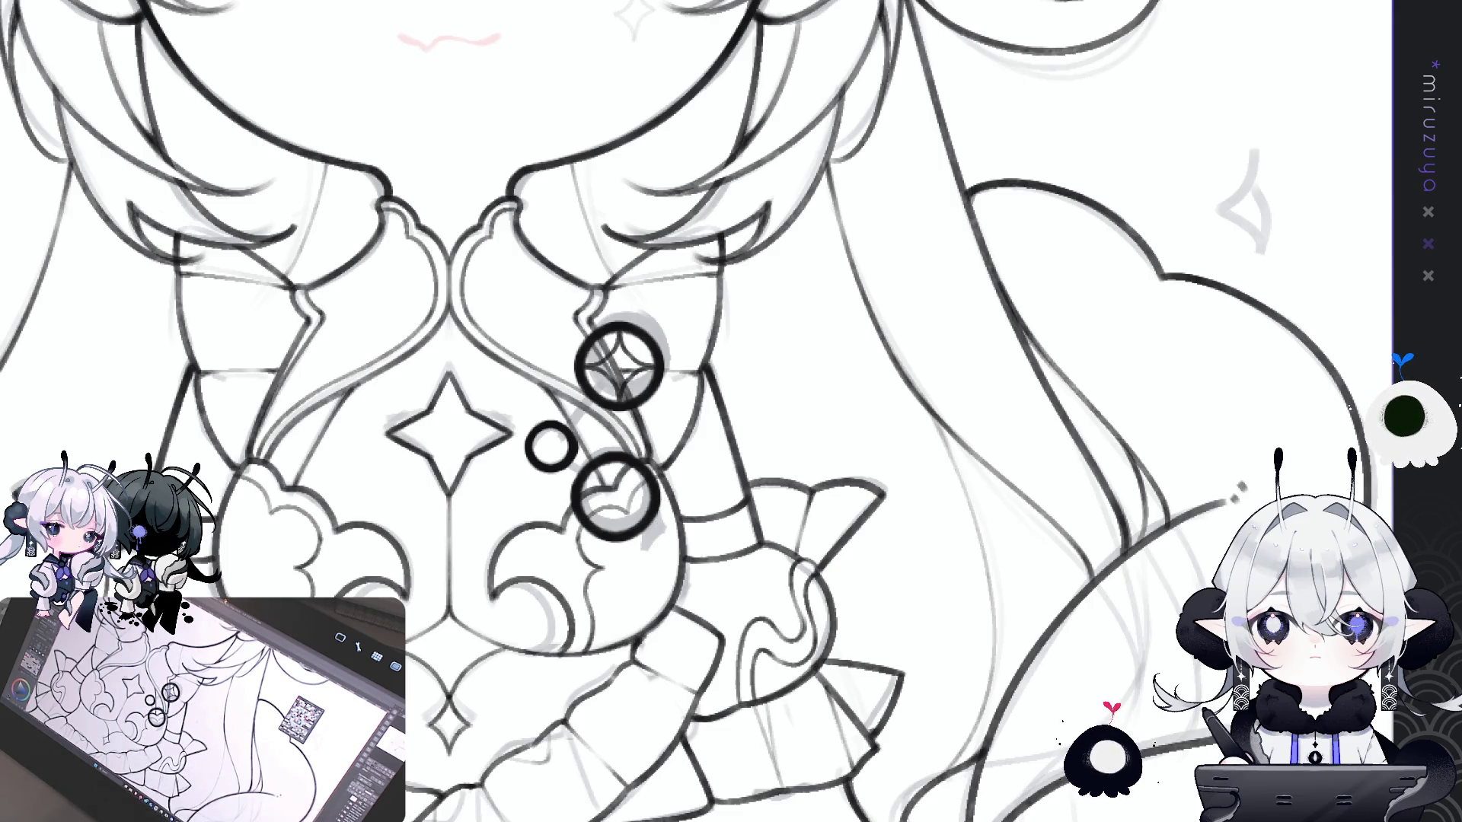
key(ctrl+z)
key(ctrl+y)
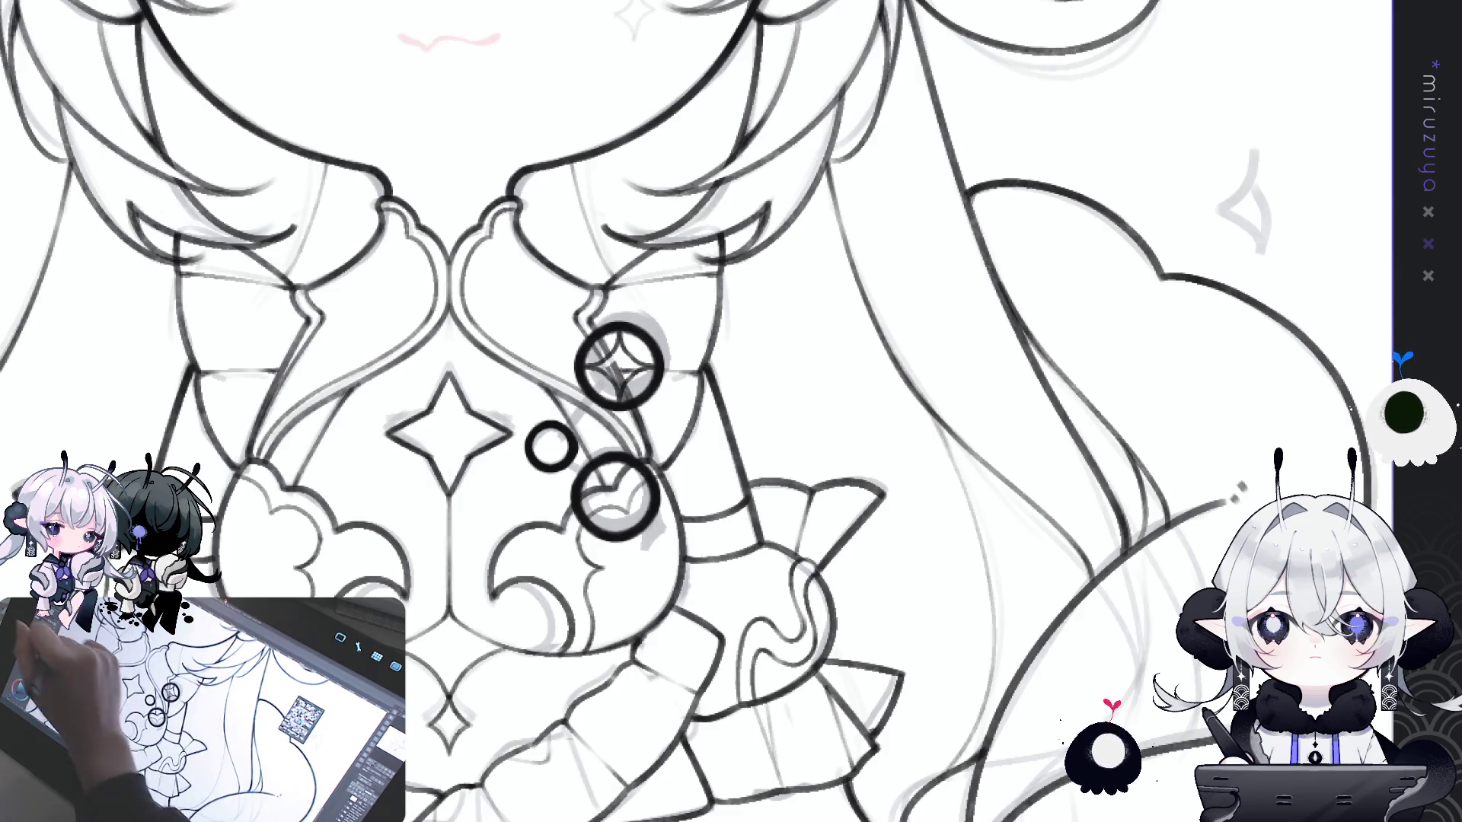
drag(608, 364, 615, 374)
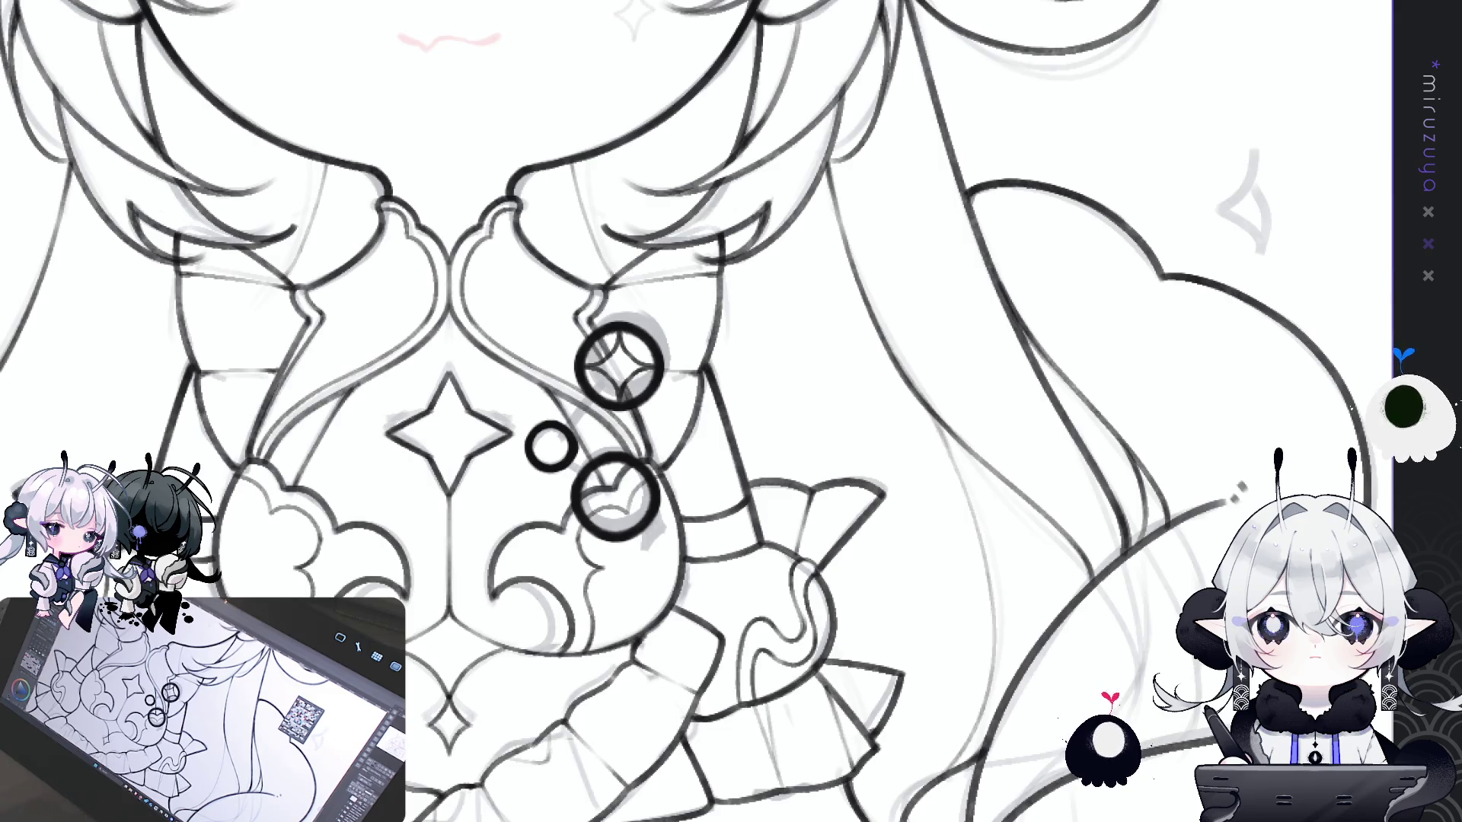
mouse_move(618, 366)
mouse_down()
mouse_move(610, 433)
mouse_move(629, 287)
mouse_move(647, 358)
mouse_move(700, 339)
mouse_up()
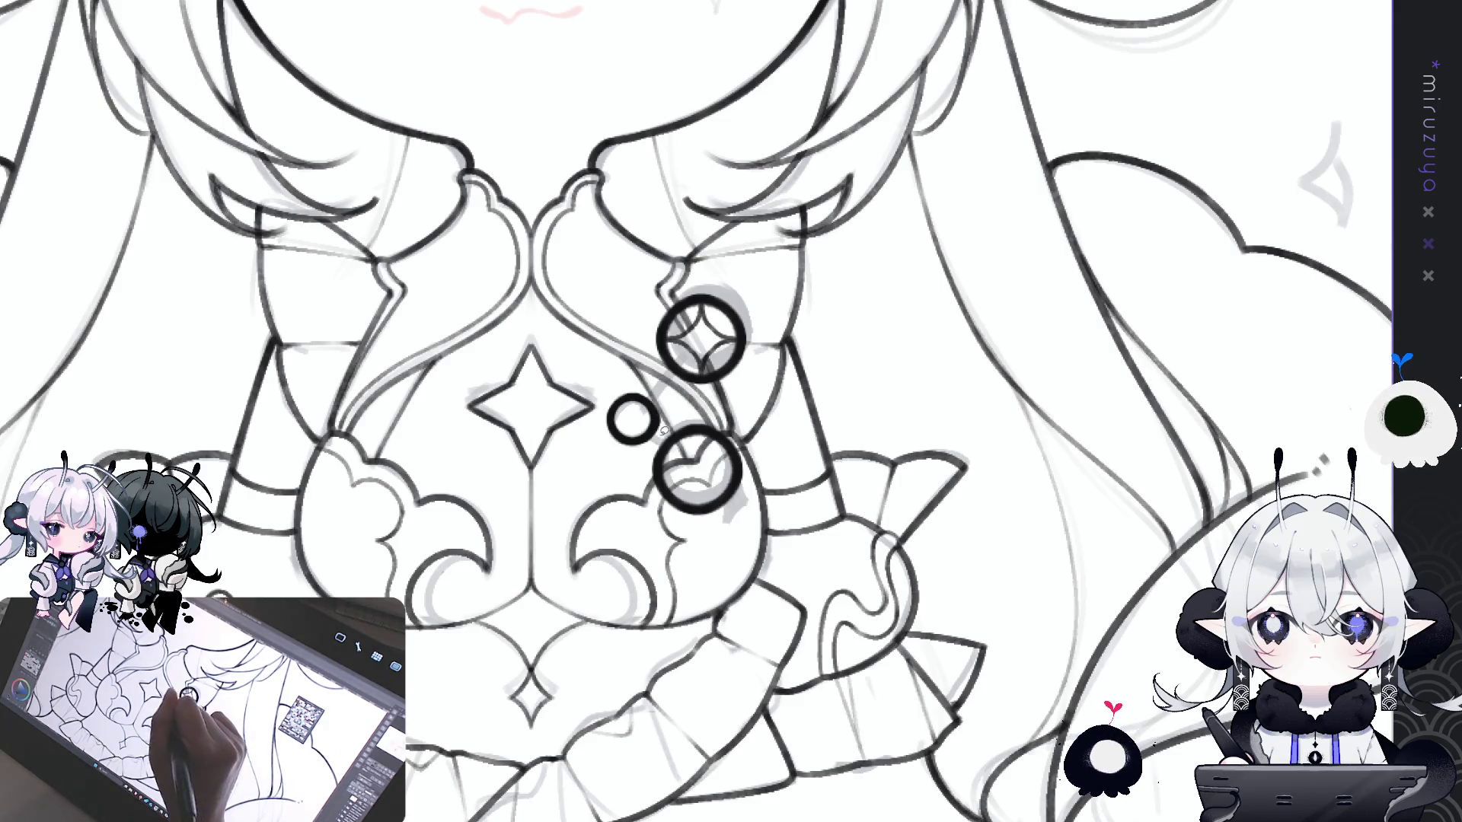
- Lasso the small ring, nudge it into place between the brooch rings, and deselect
drag(664, 431, 661, 426)
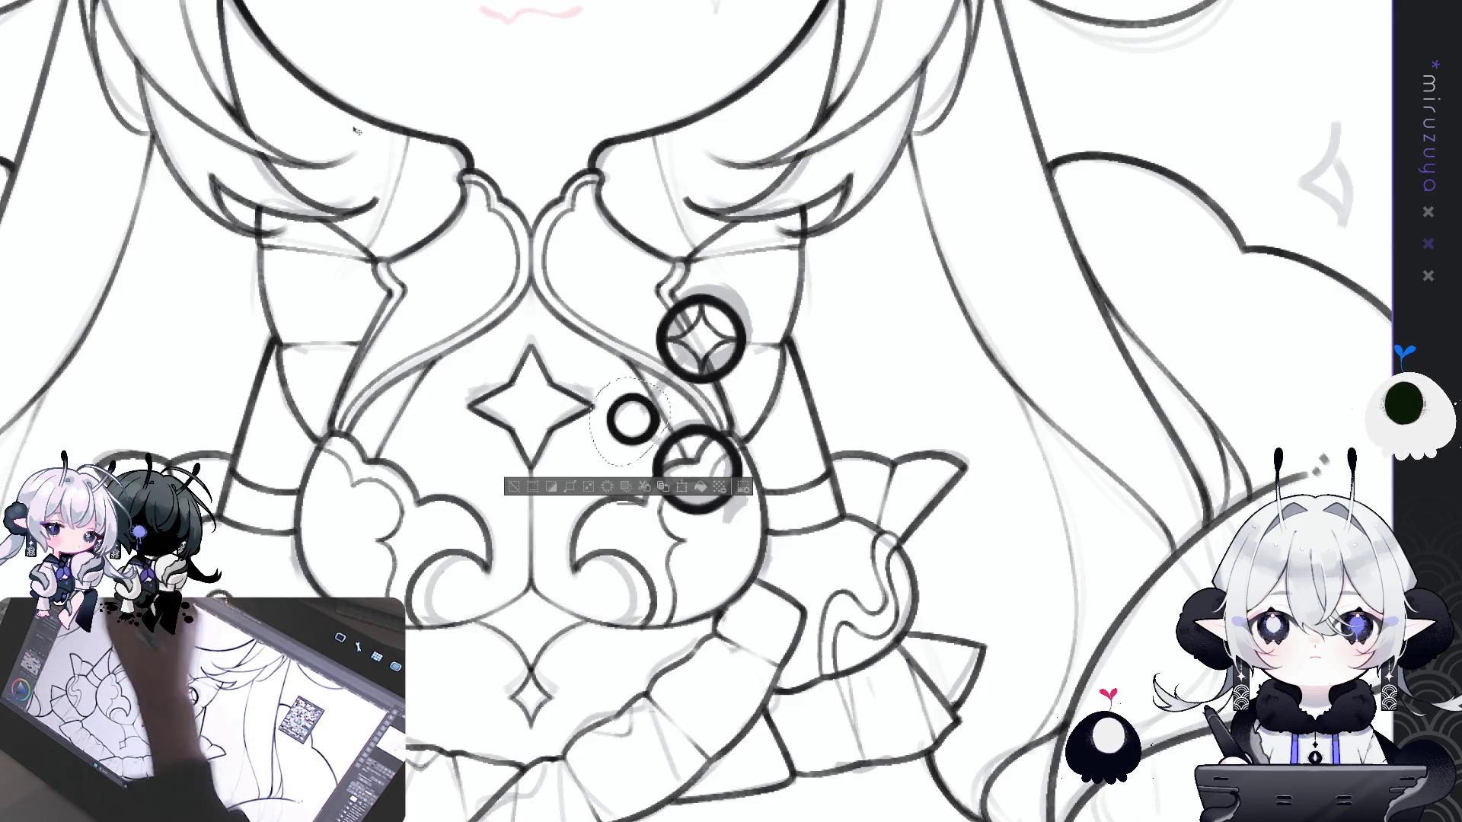
drag(698, 363, 703, 354)
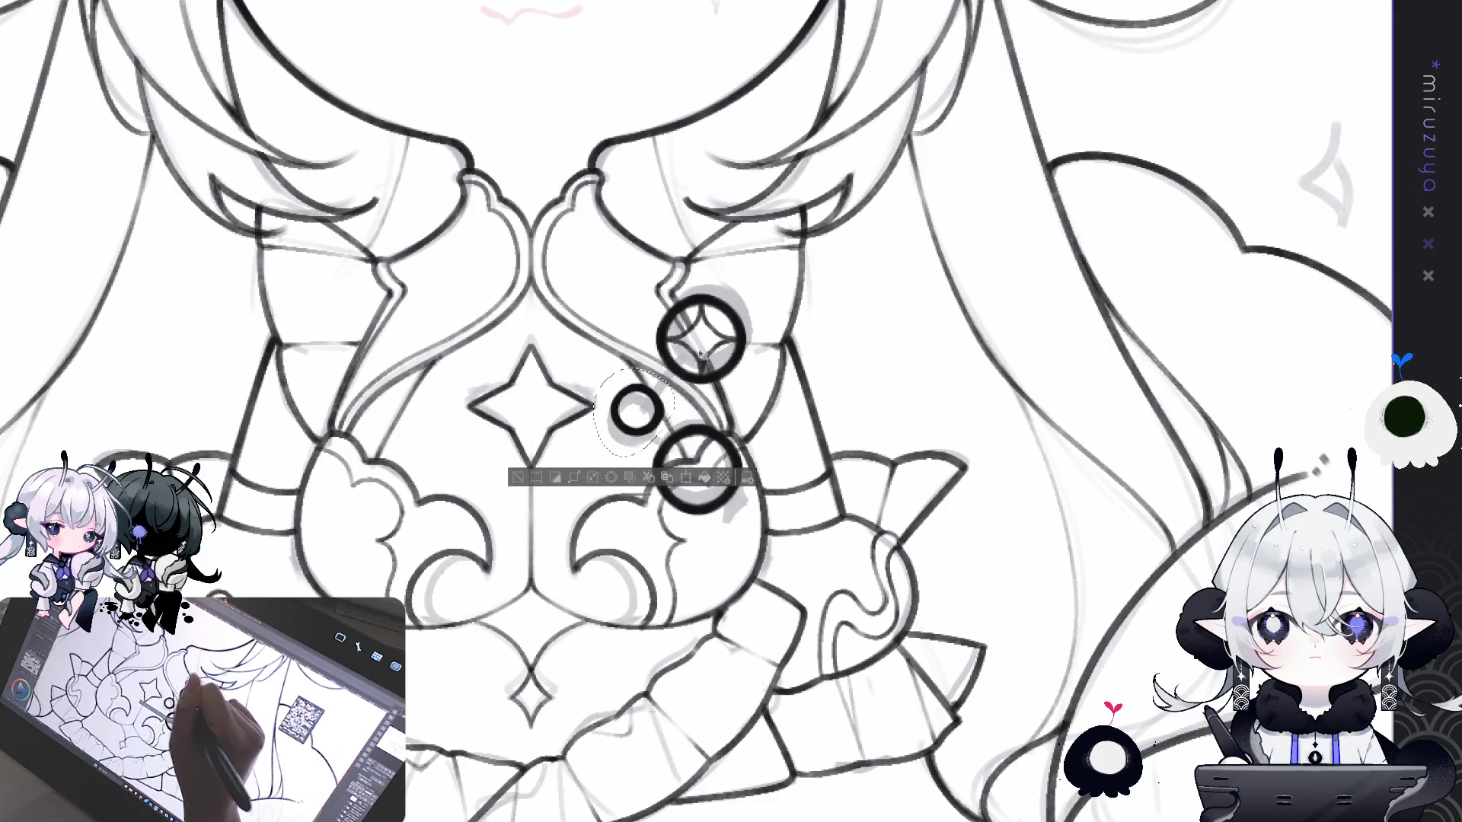
drag(662, 410, 660, 406)
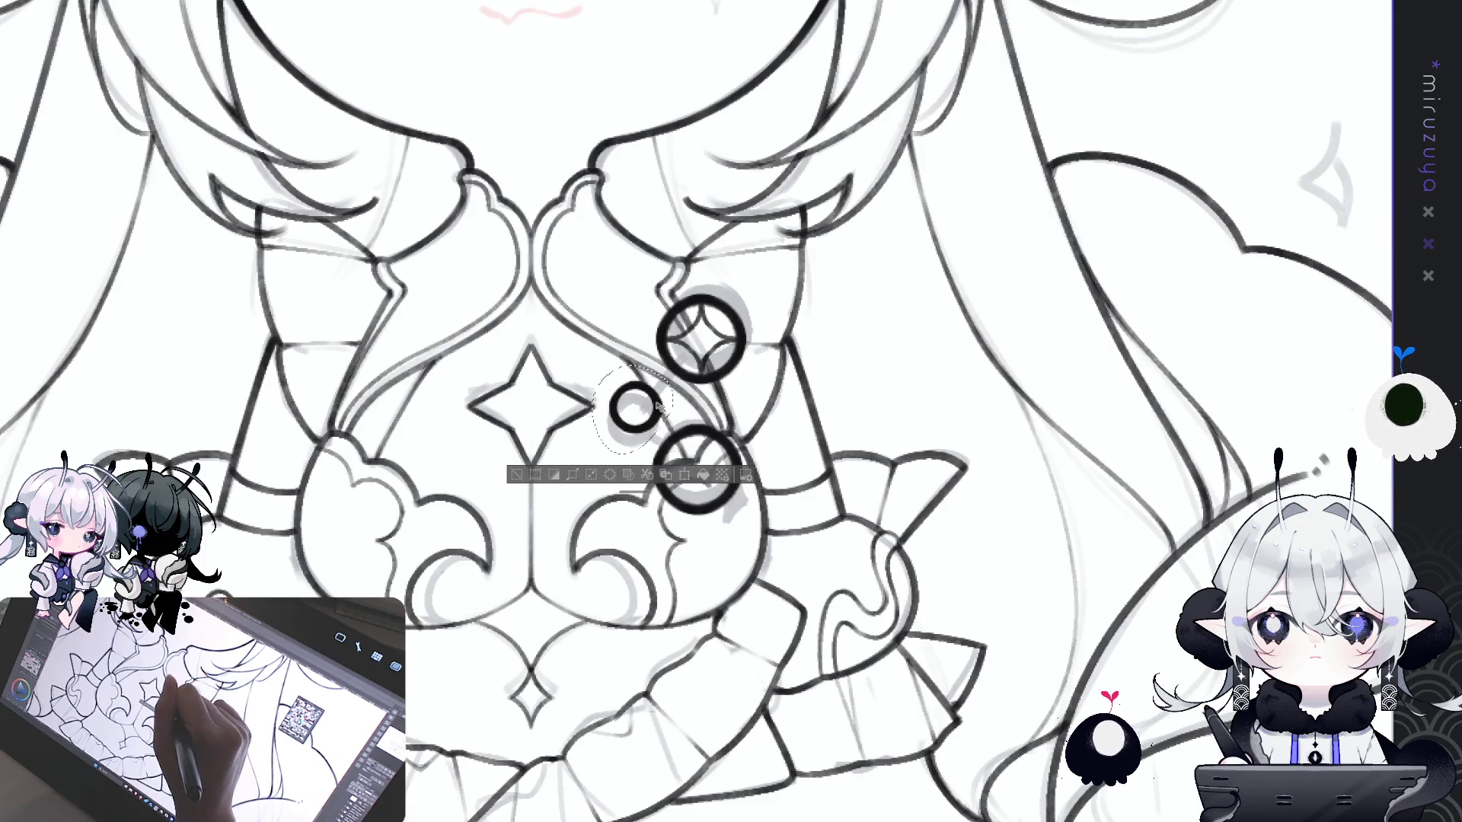
key(ctrl+d)
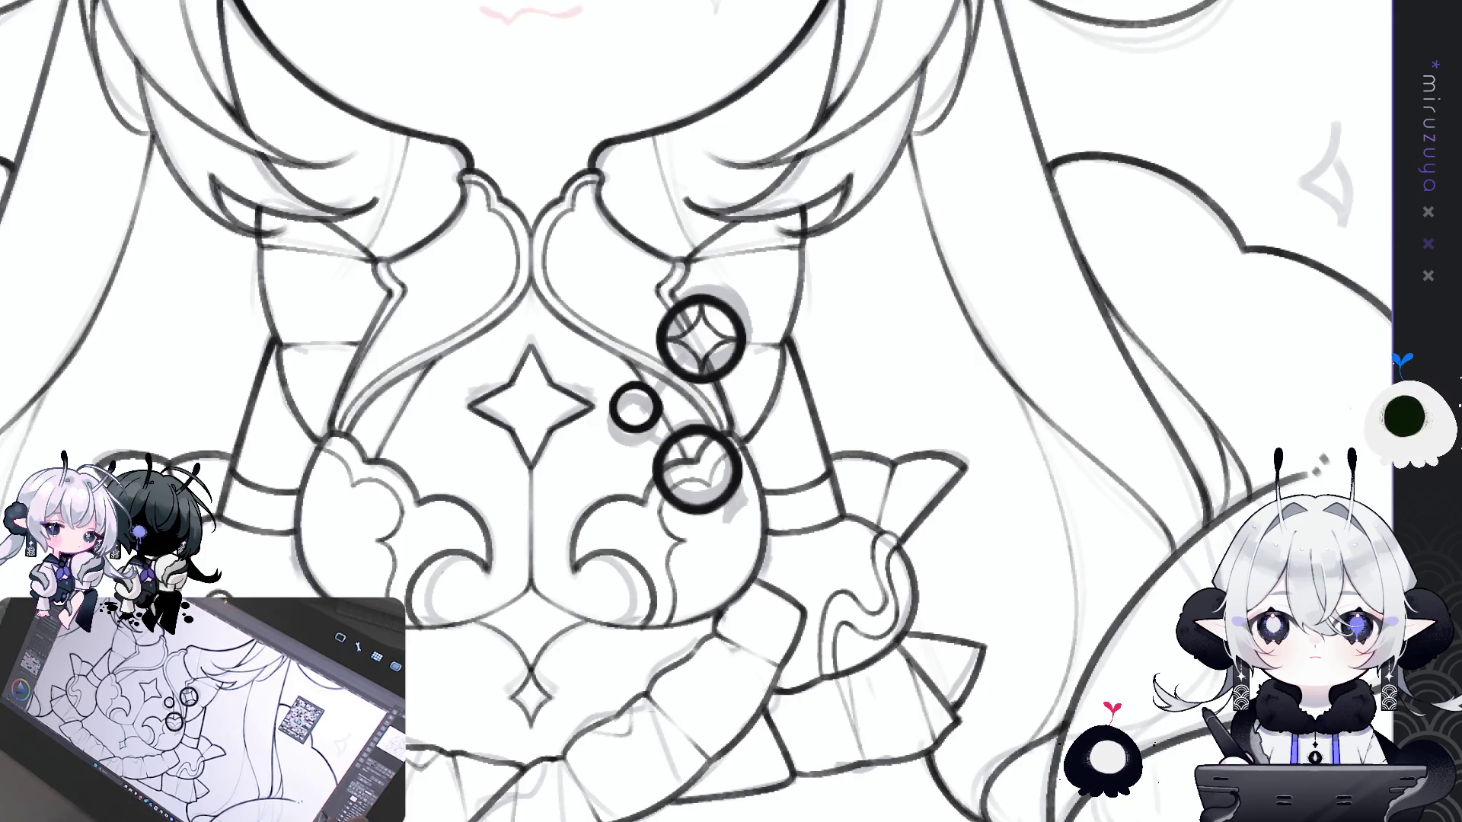
- Draw short connector strokes joining the small ring to the two larger rings
key(minus)
key(minus)
key(minus)
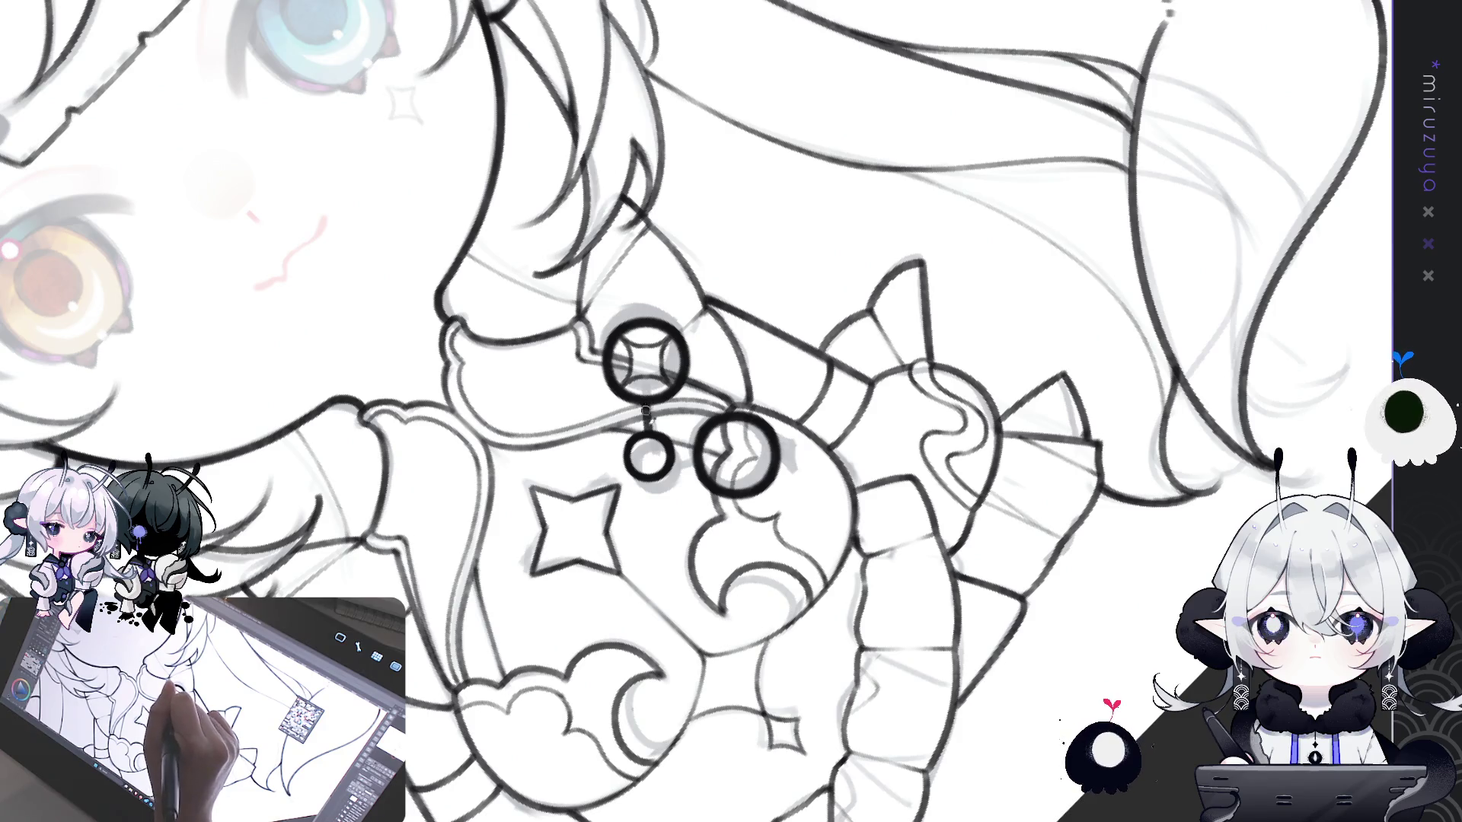
drag(646, 397, 648, 426)
drag(787, 306, 675, 431)
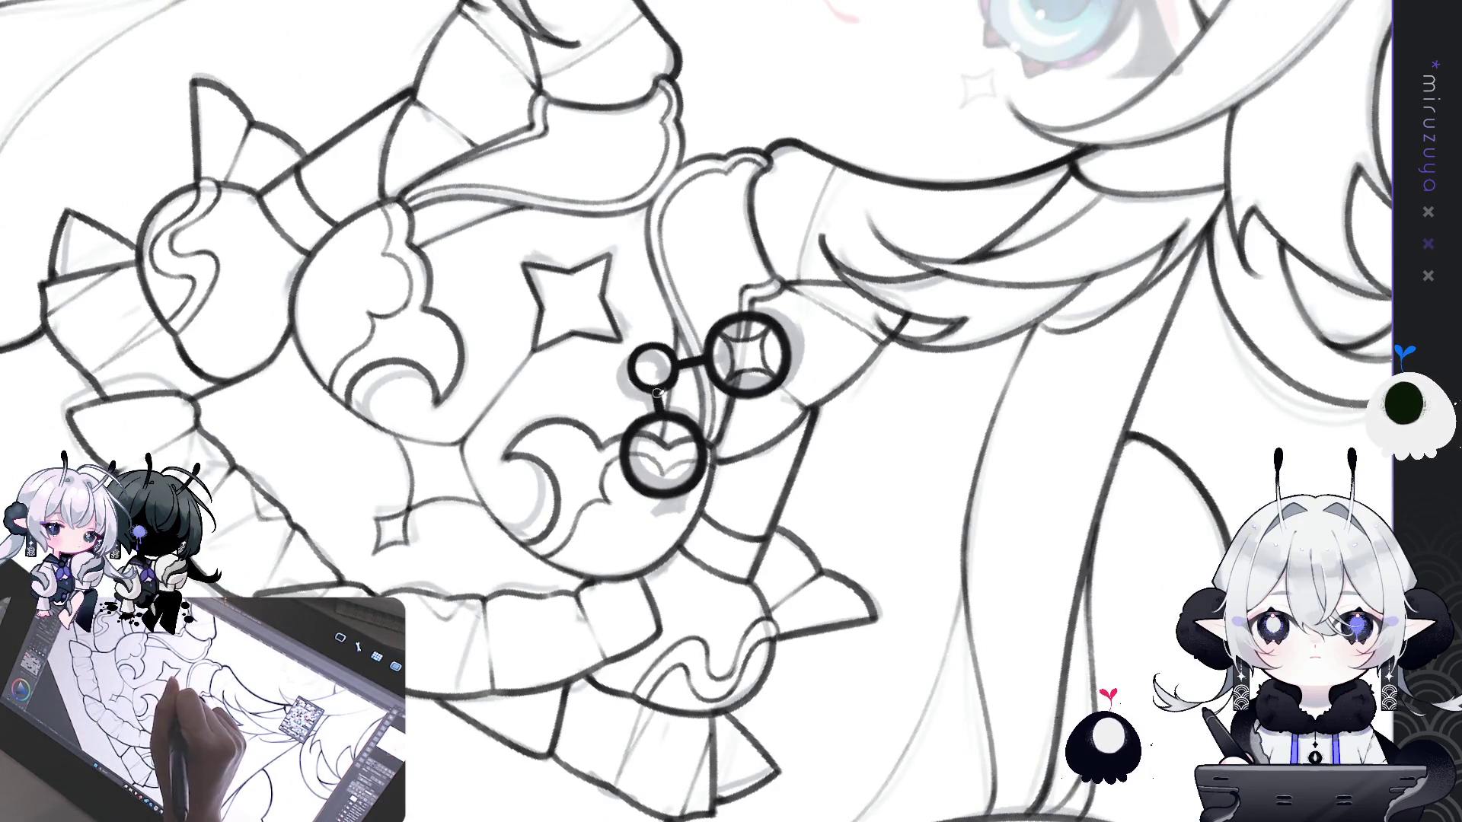
drag(557, 621, 654, 457)
key(ctrl+0)
scroll(685, 411, up, 4)
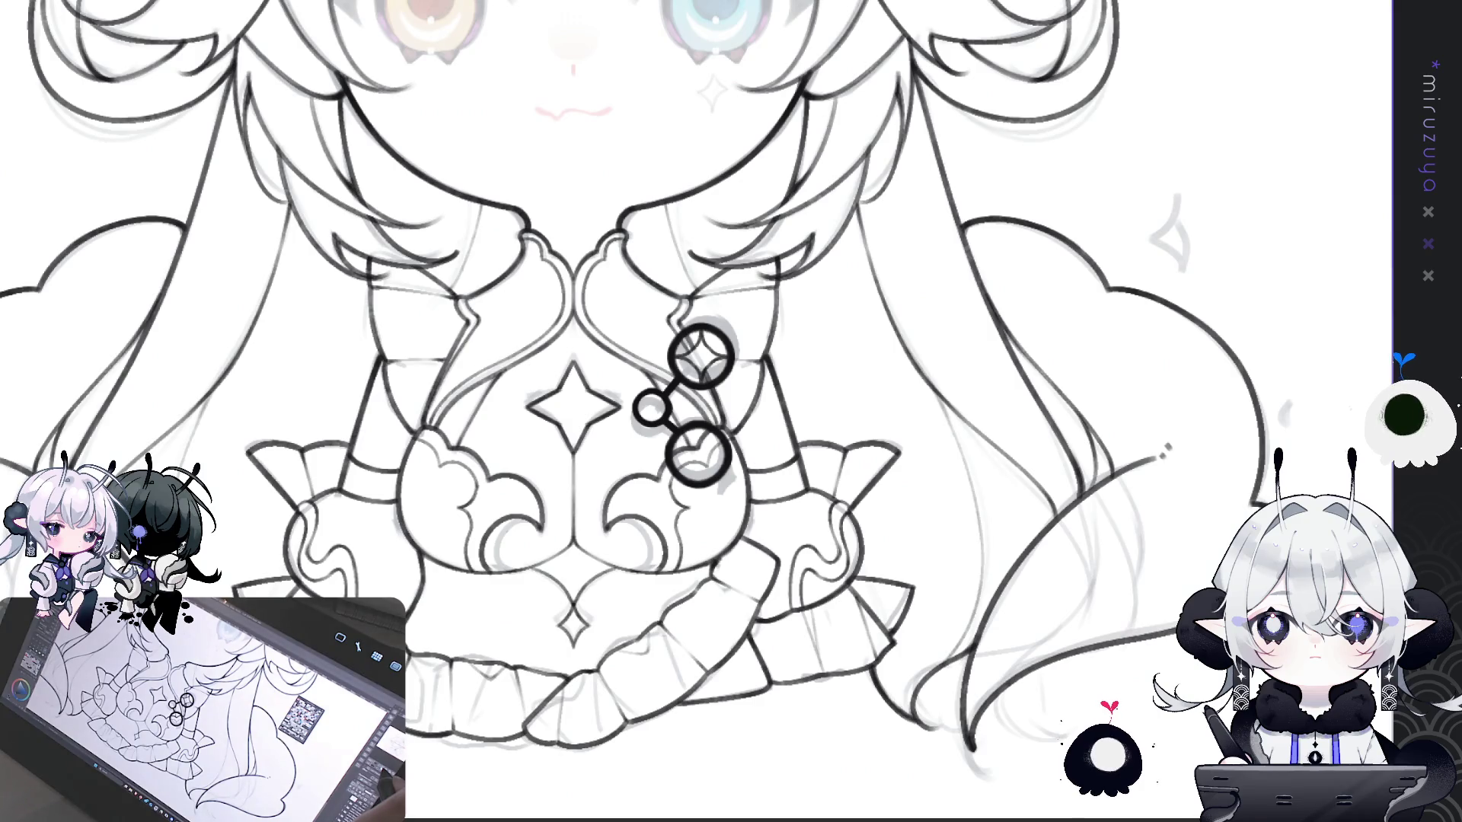
drag(981, 244, 981, 521)
mouse_move(981, 221)
mouse_down()
mouse_move(981, 516)
mouse_move(948, 647)
mouse_up()
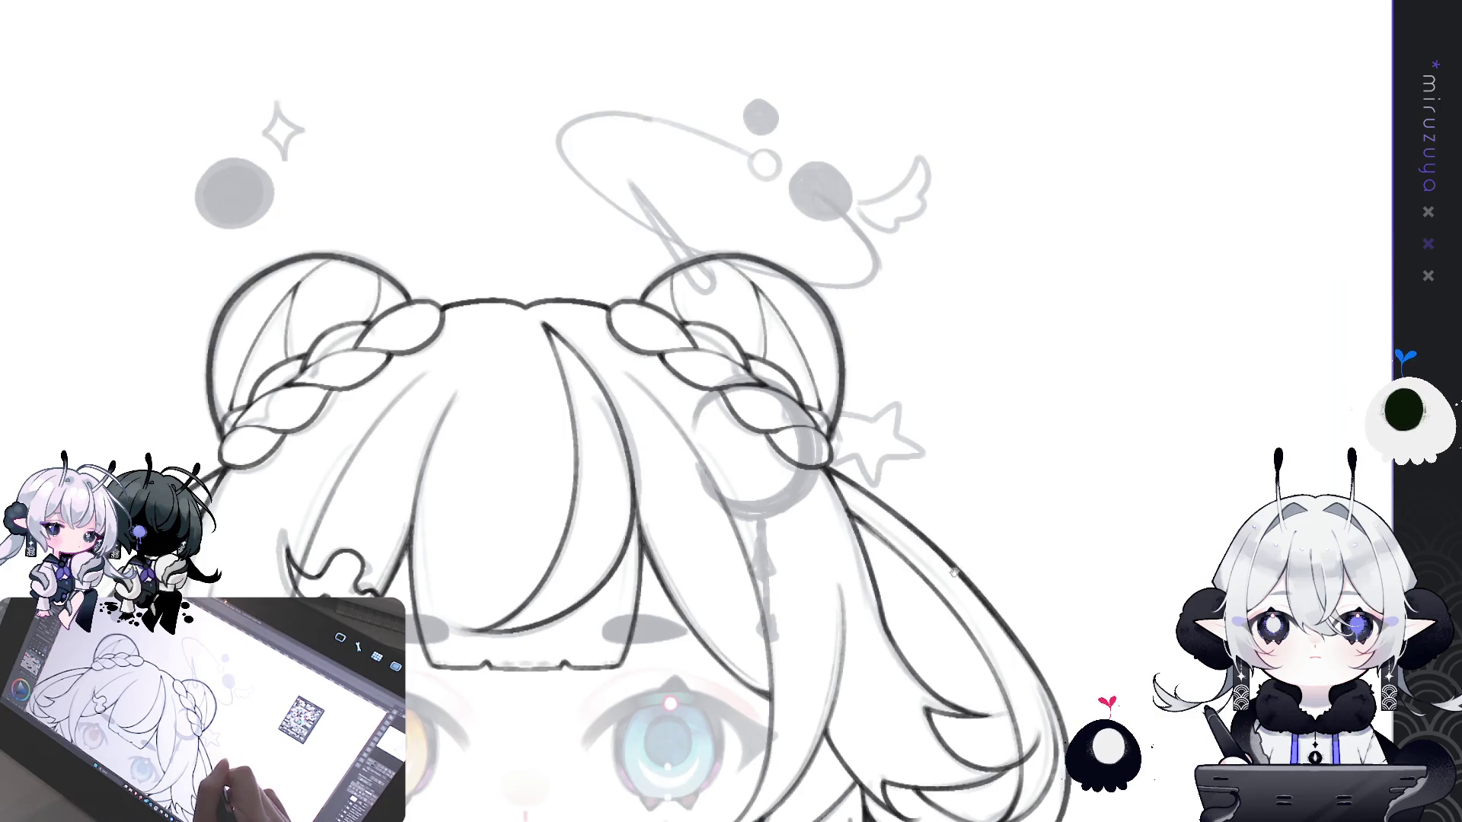
- Fill the three grey planet dots near the halo and wing solid black
drag(980, 564, 1119, 534)
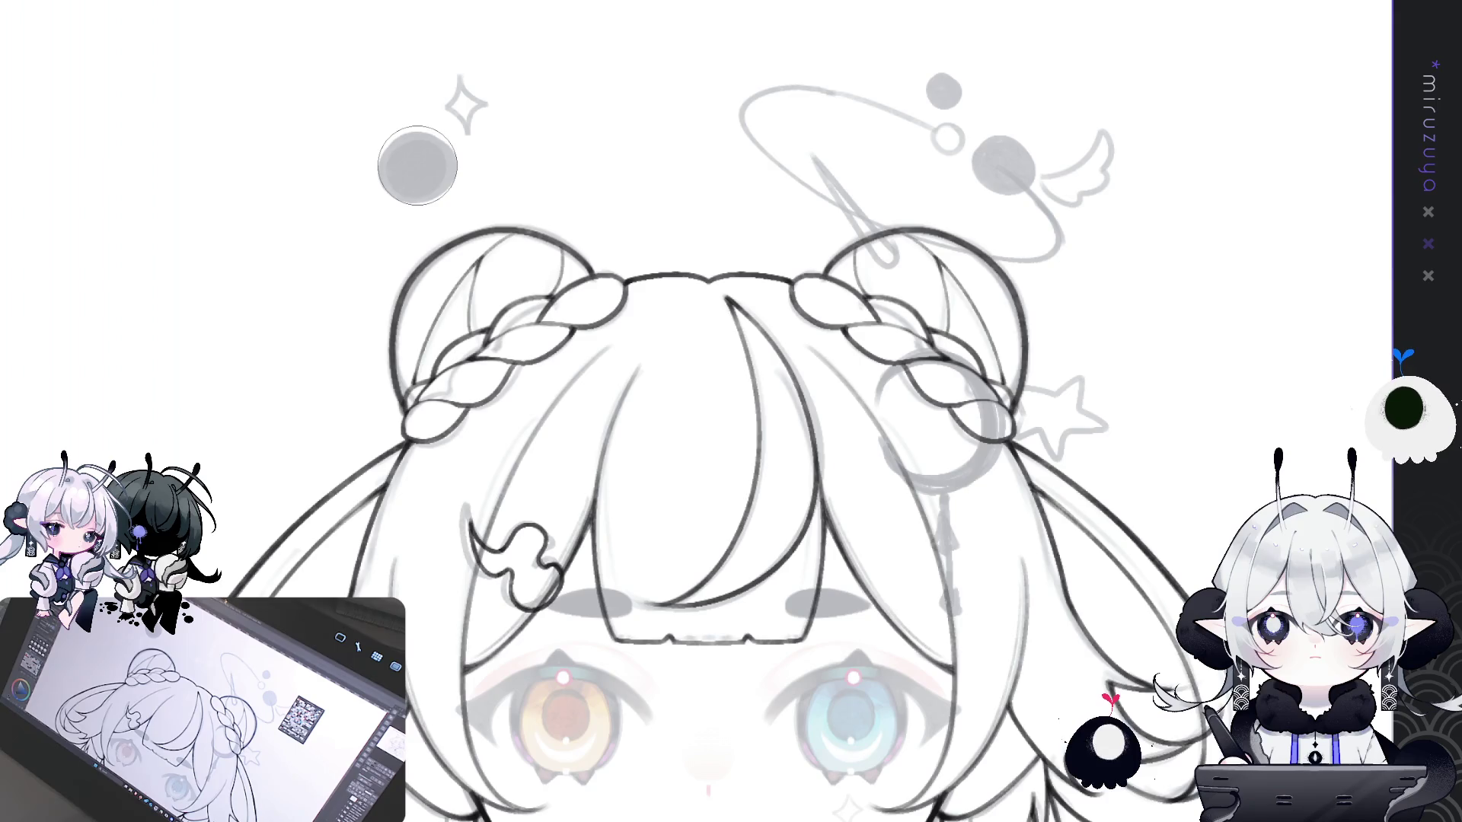
click(417, 166)
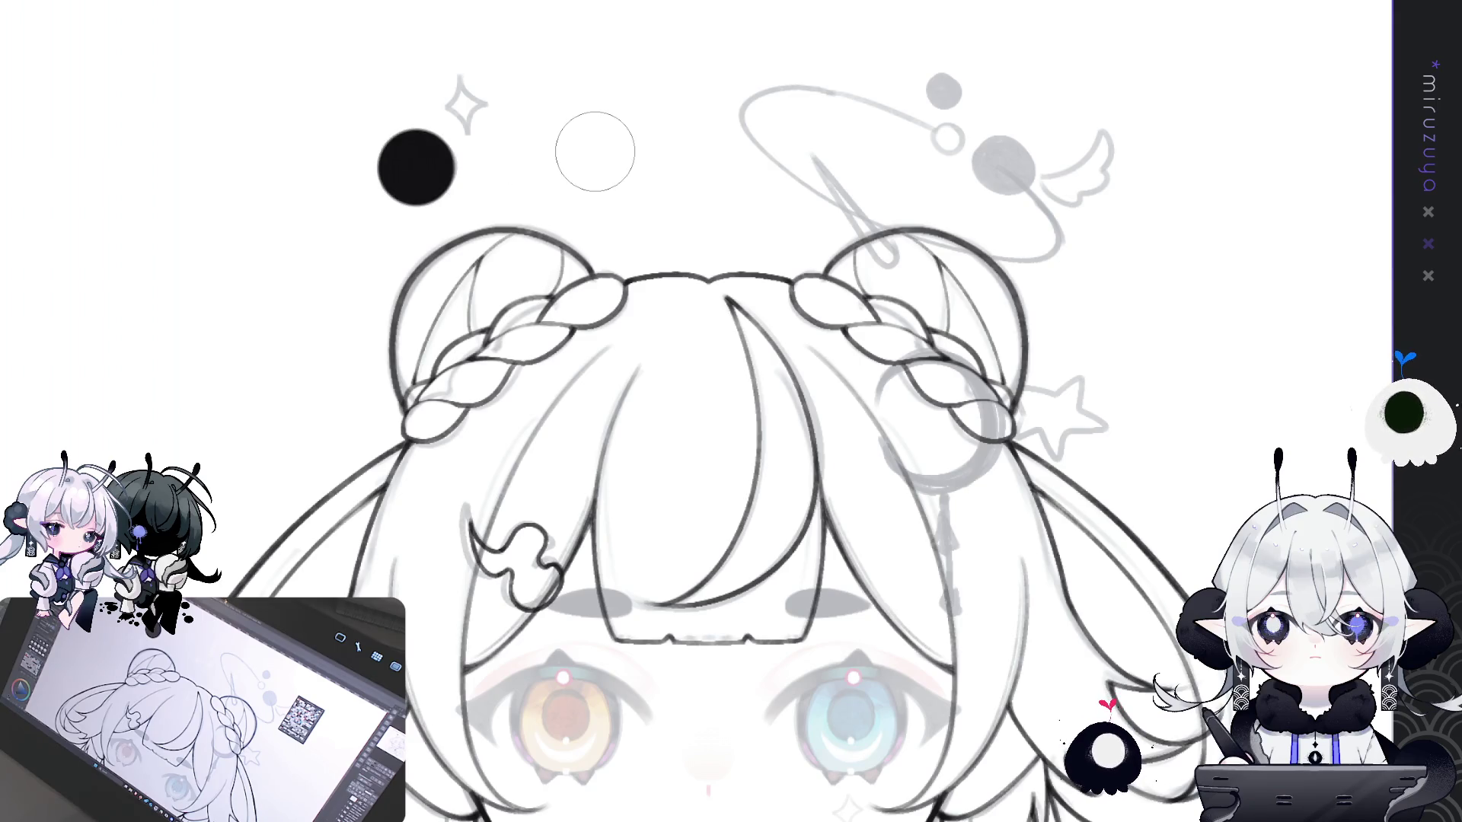
drag(709, 175, 319, 195)
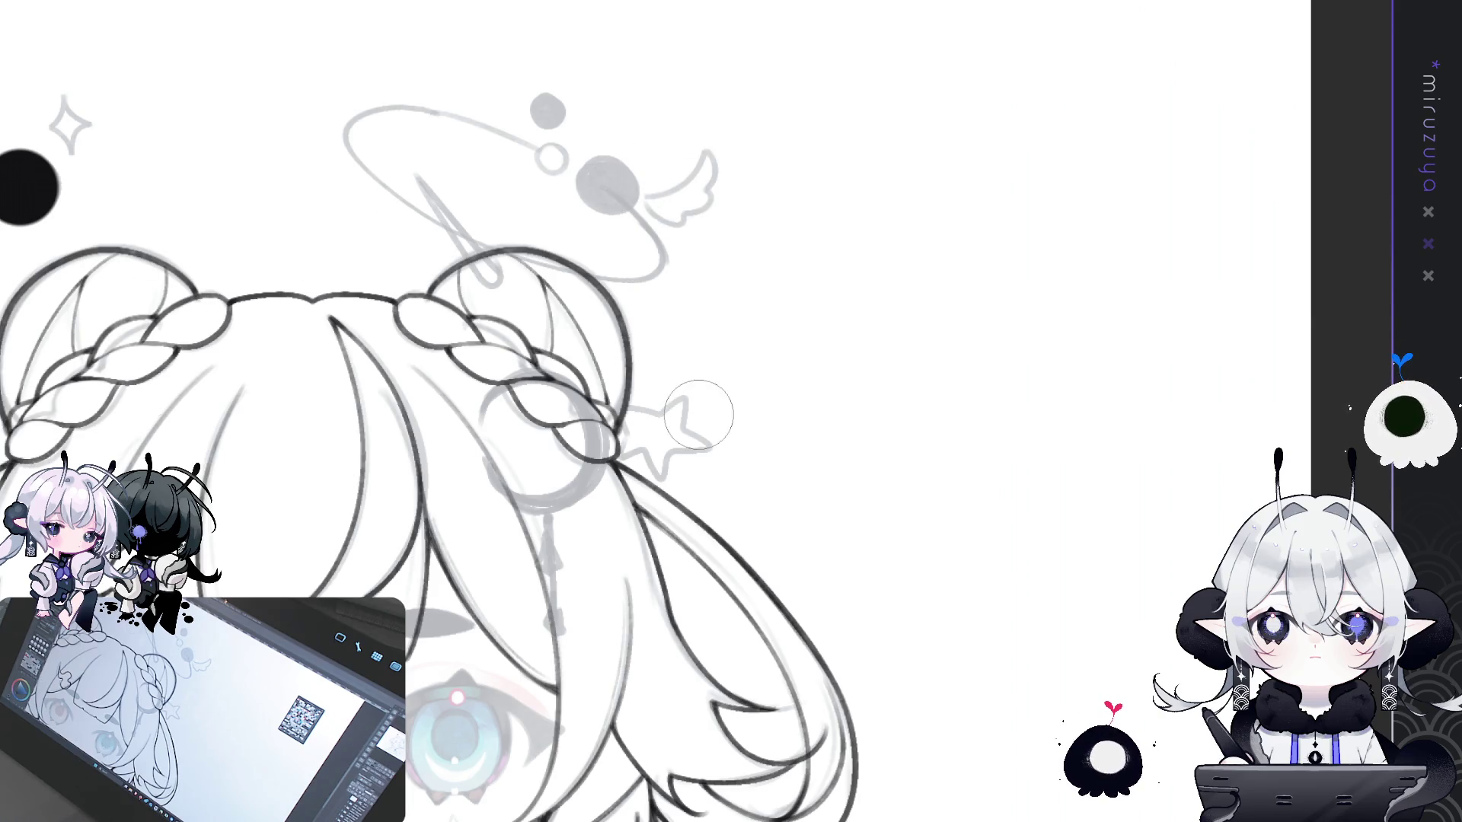
click(607, 186)
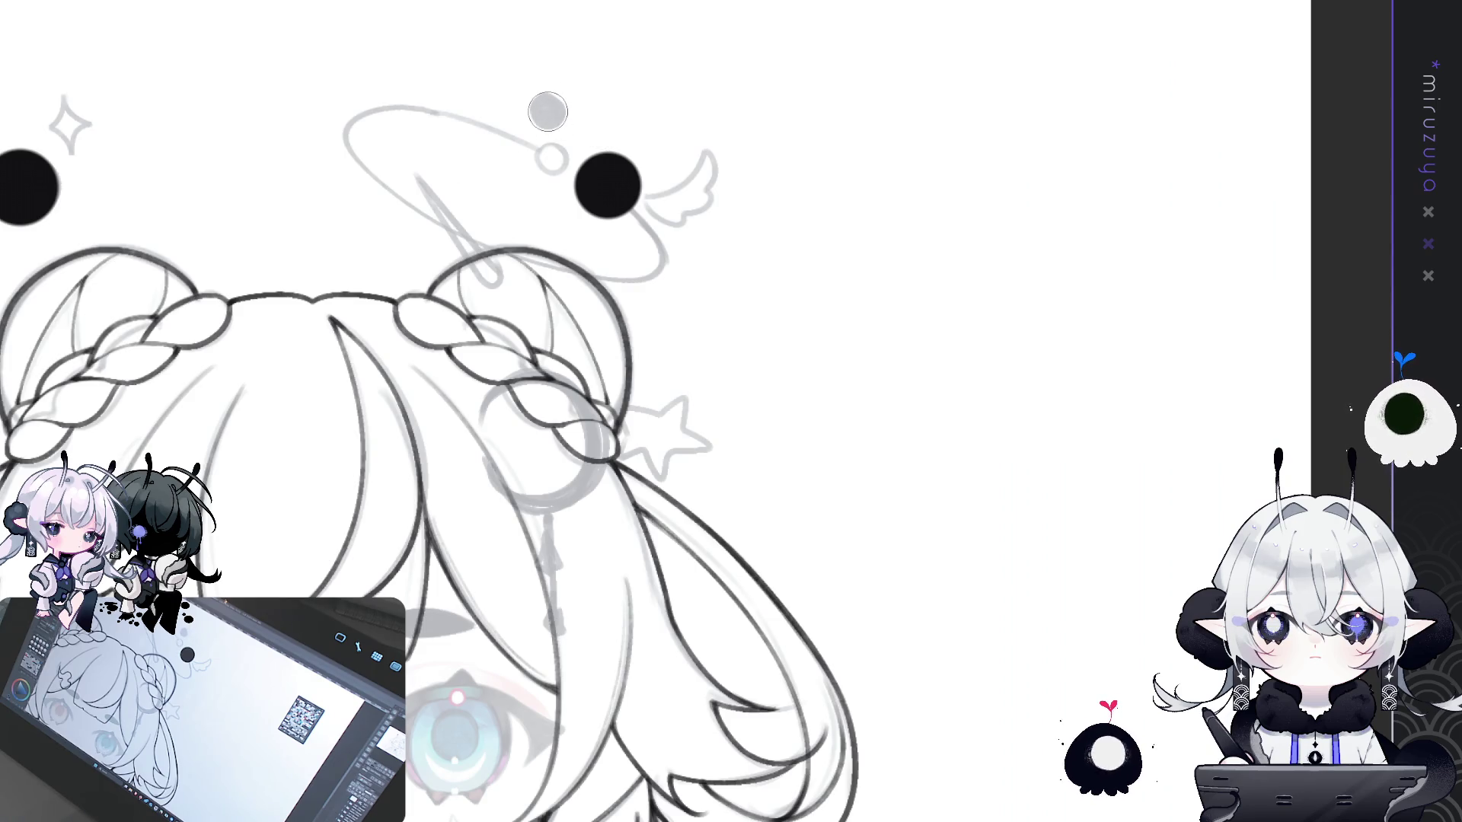
click(547, 112)
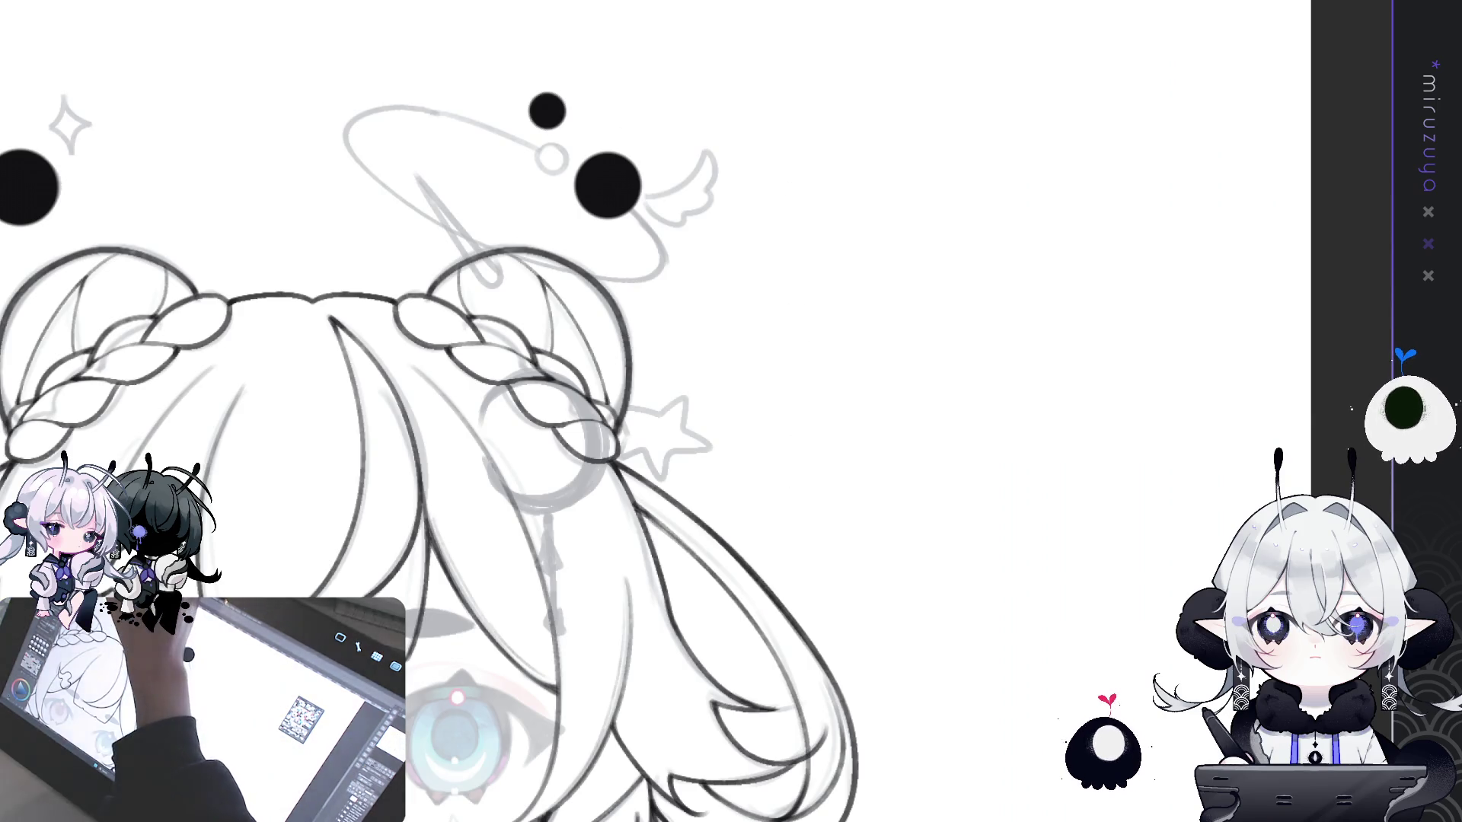
- Raise the small ring slightly above the right bun and commit the transform
scroll(609, 329, down, 10)
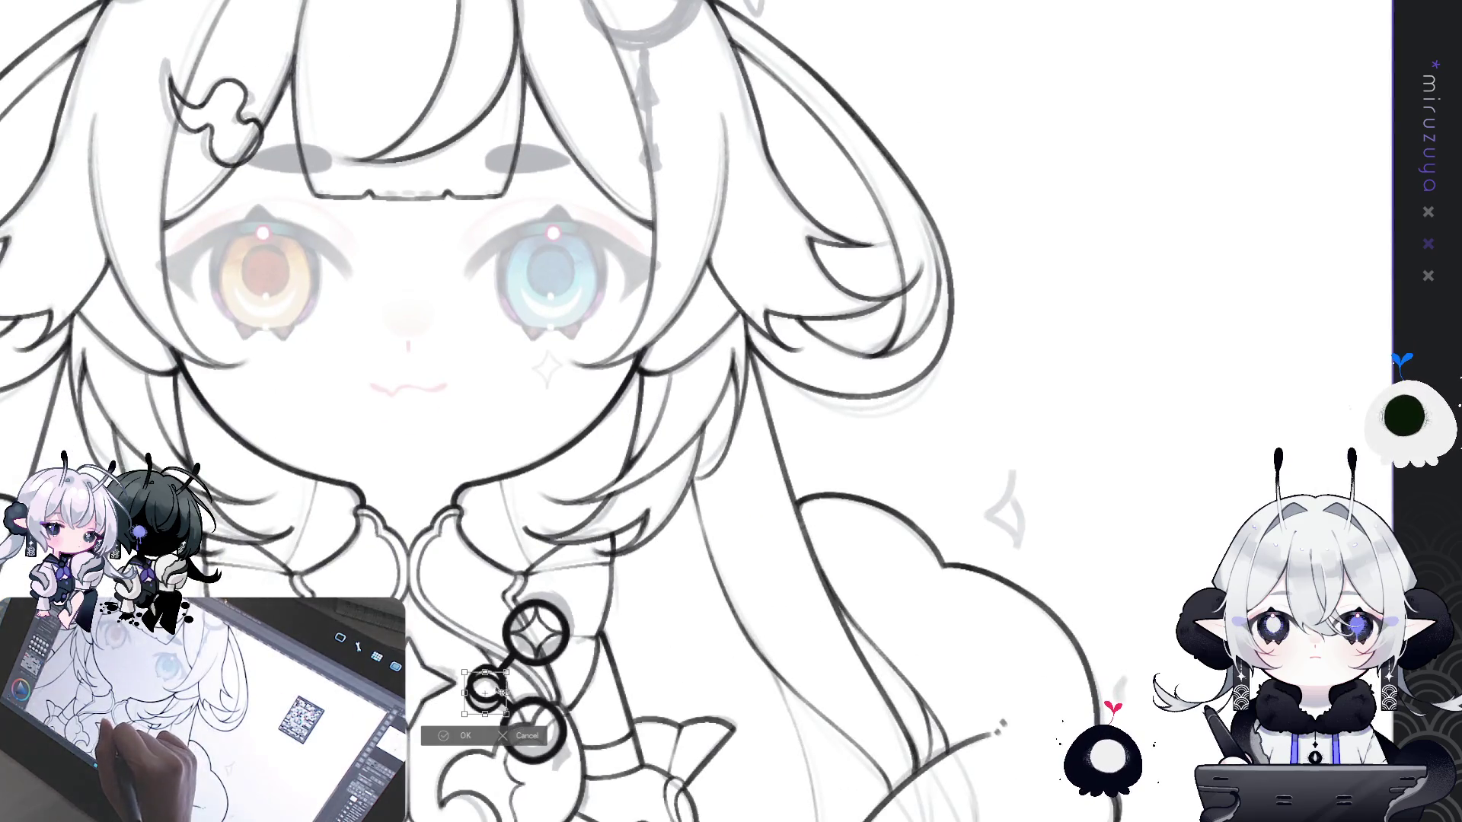
key(ctrl+t)
key(Return)
scroll(552, 304, up, 10)
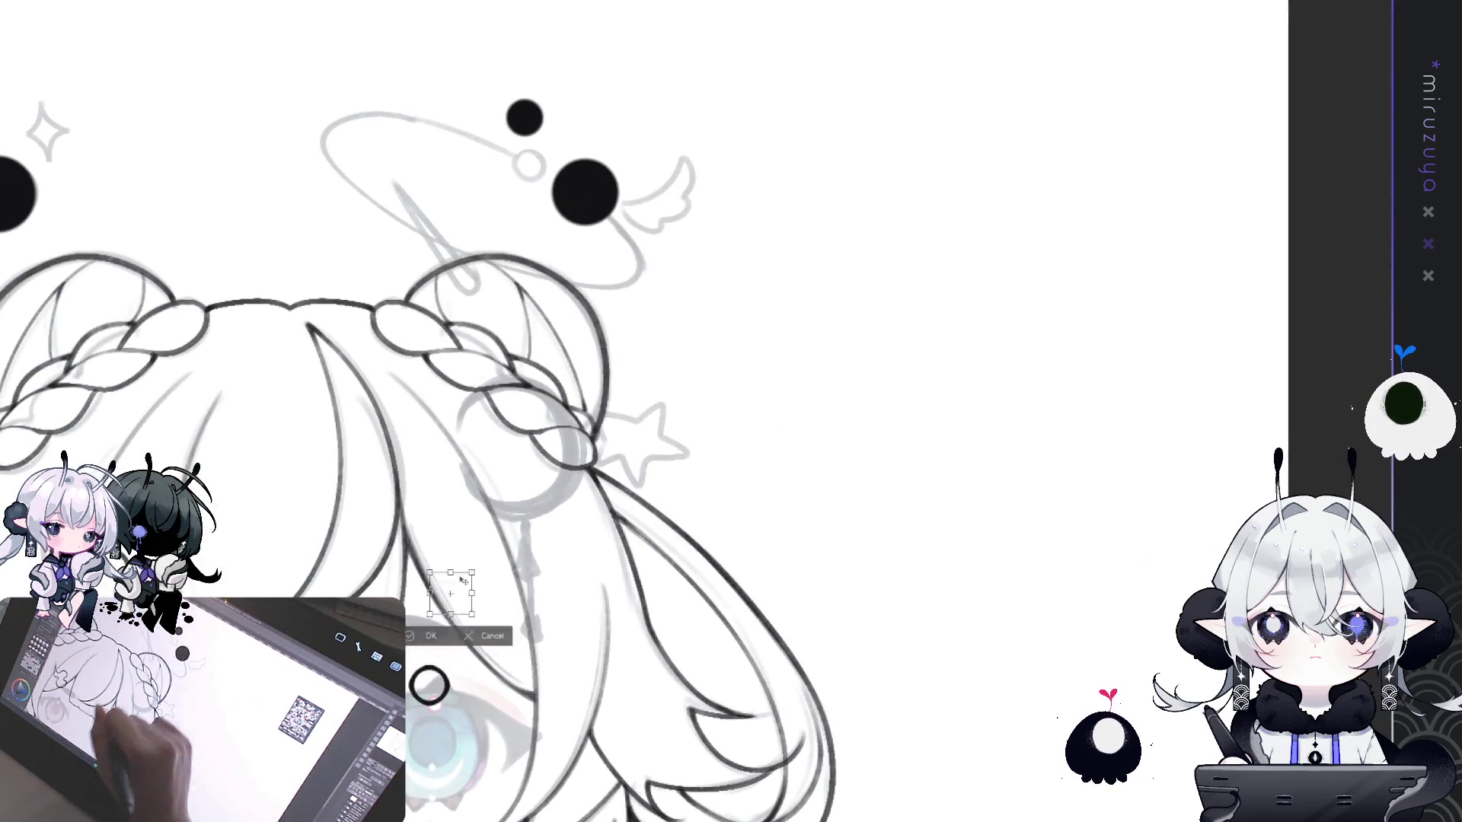
key(ctrl+t)
drag(540, 167, 537, 162)
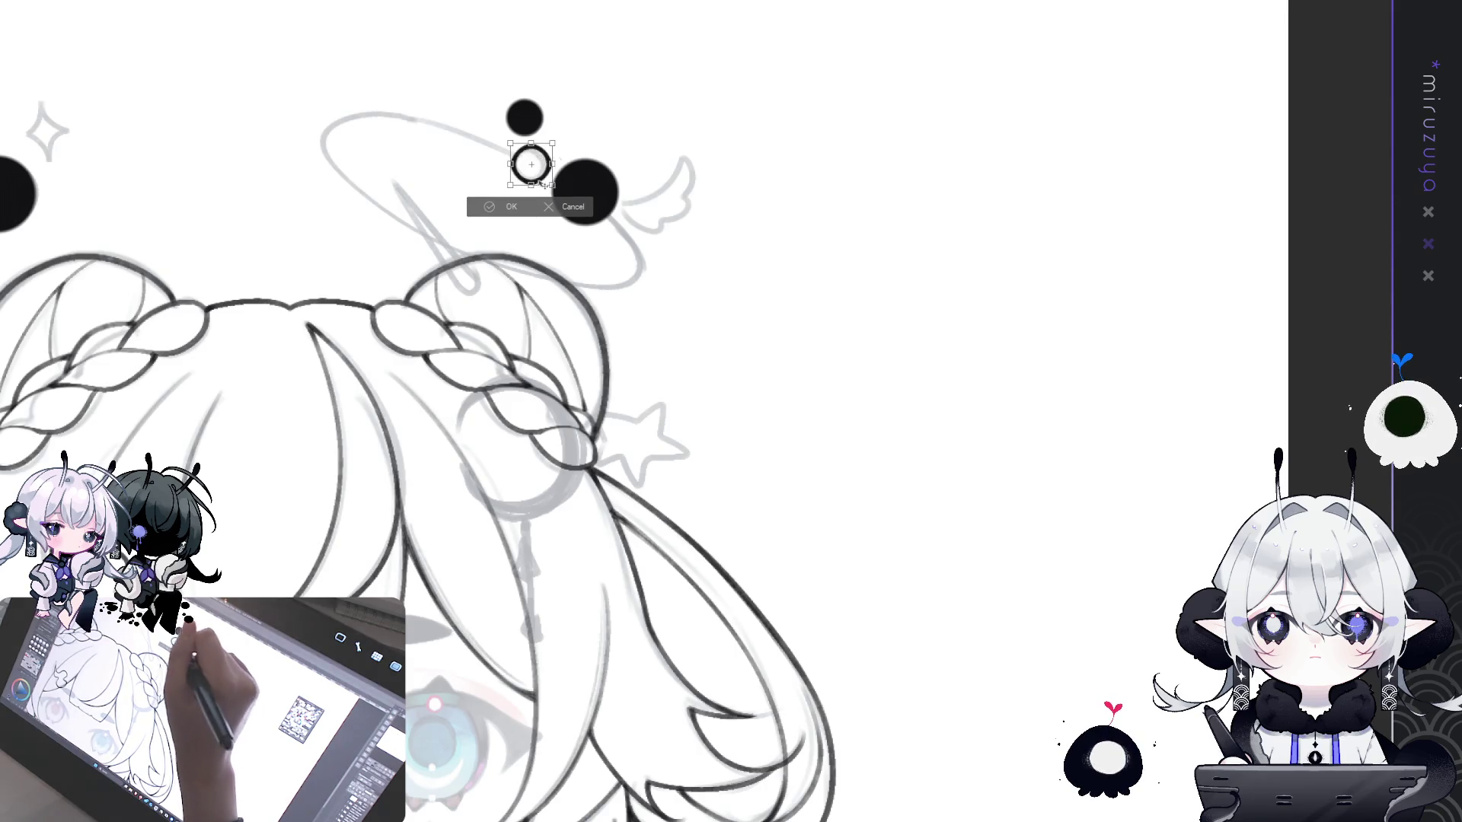
key(Return)
drag(818, 369, 1046, 360)
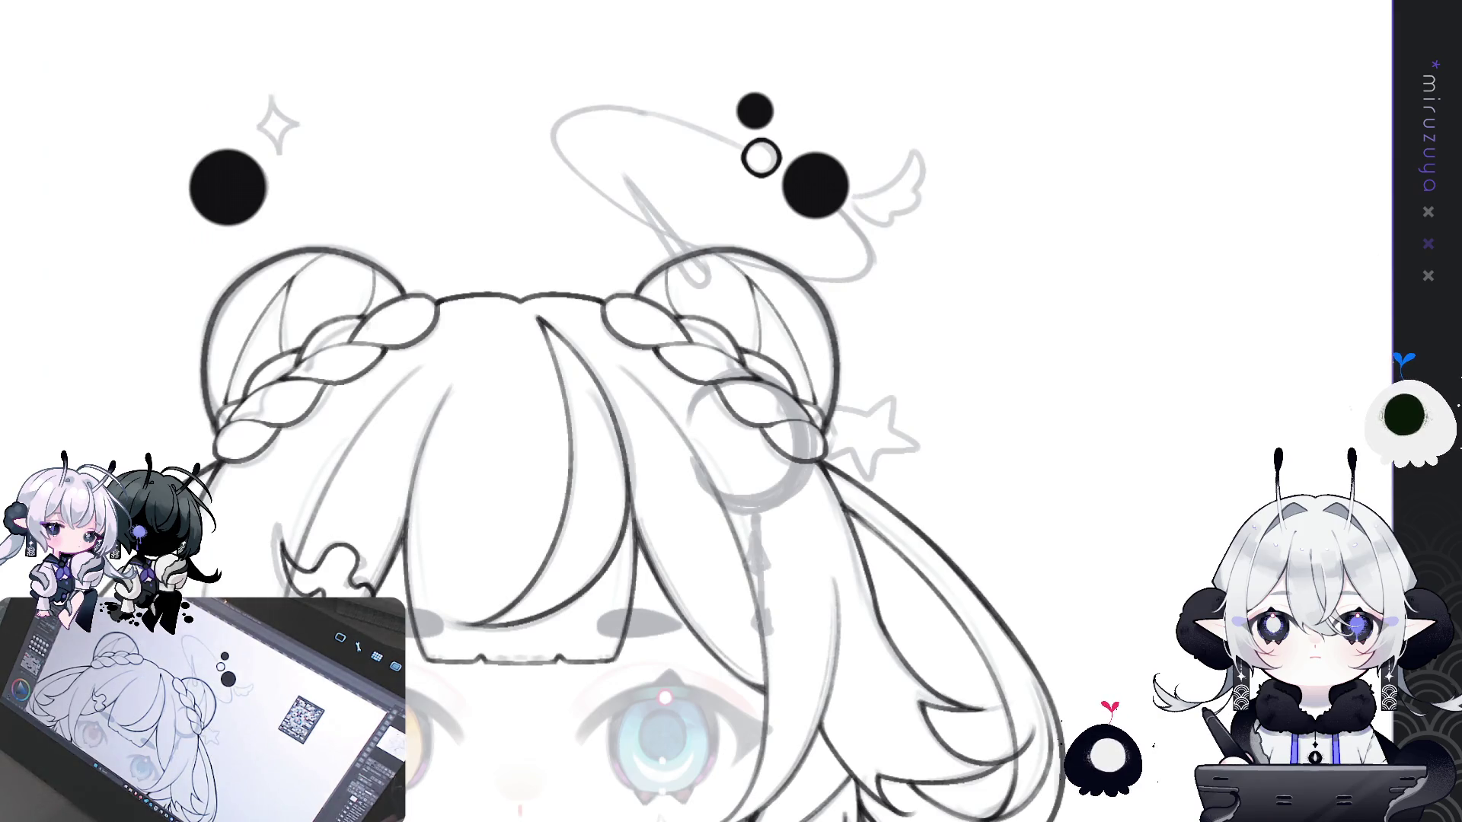
key(ctrl+0)
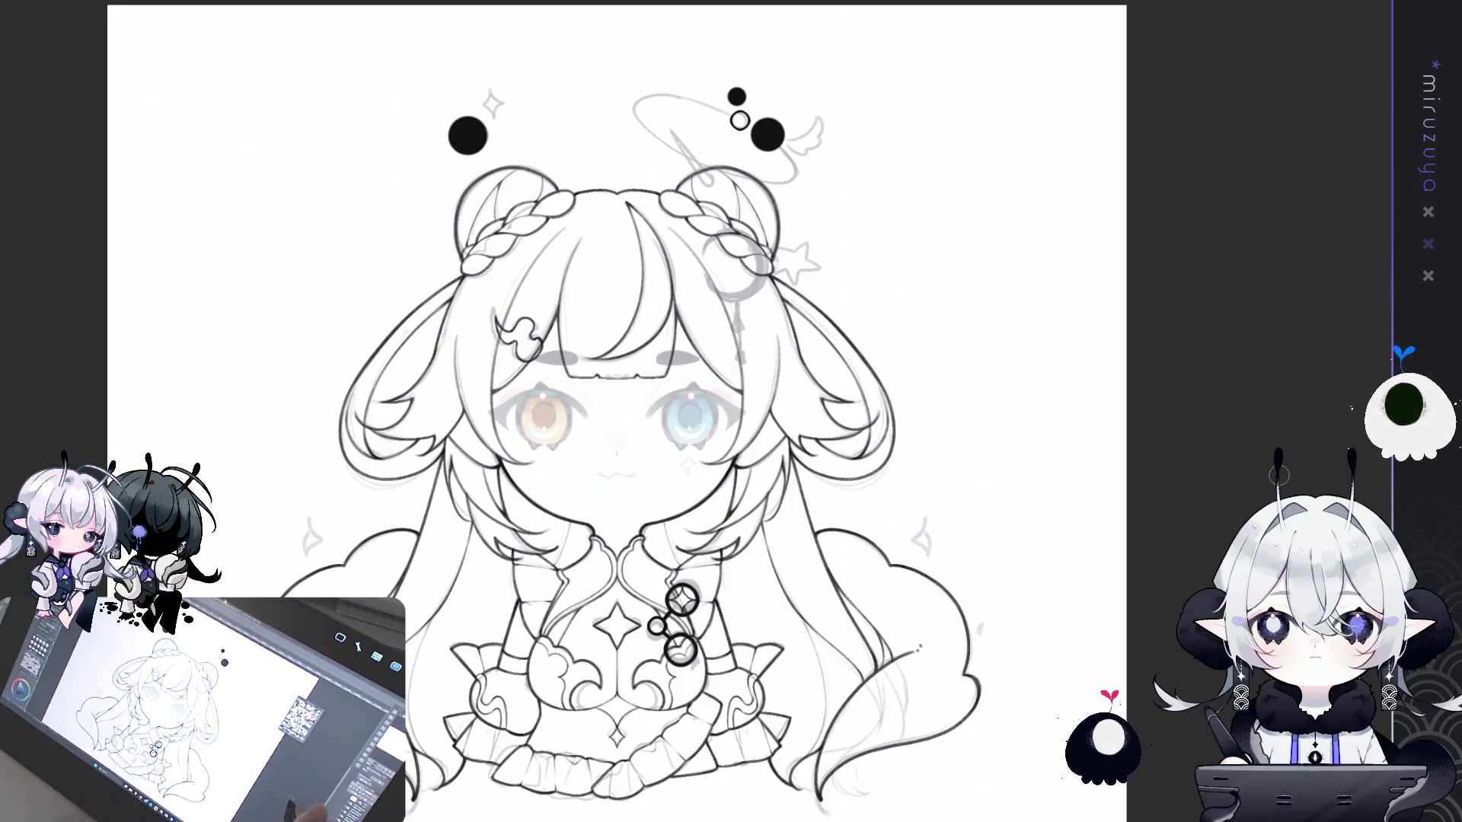
scroll(703, 292, up, 5)
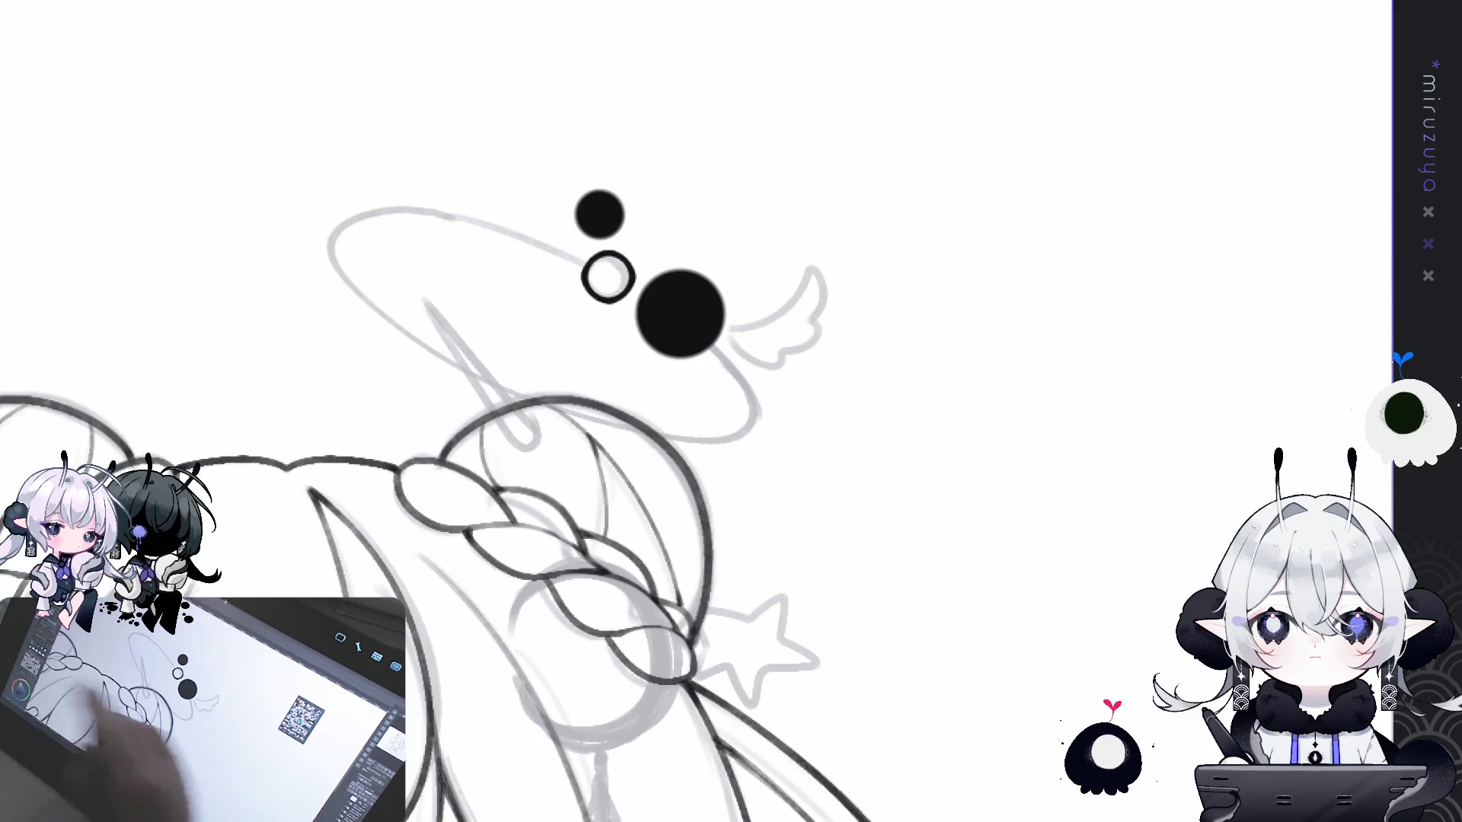
- Ink the long pointed hairpin in the right bun with two converging strokes
mouse_move(1044, 441)
mouse_down()
mouse_move(1221, 432)
mouse_move(685, 617)
mouse_up()
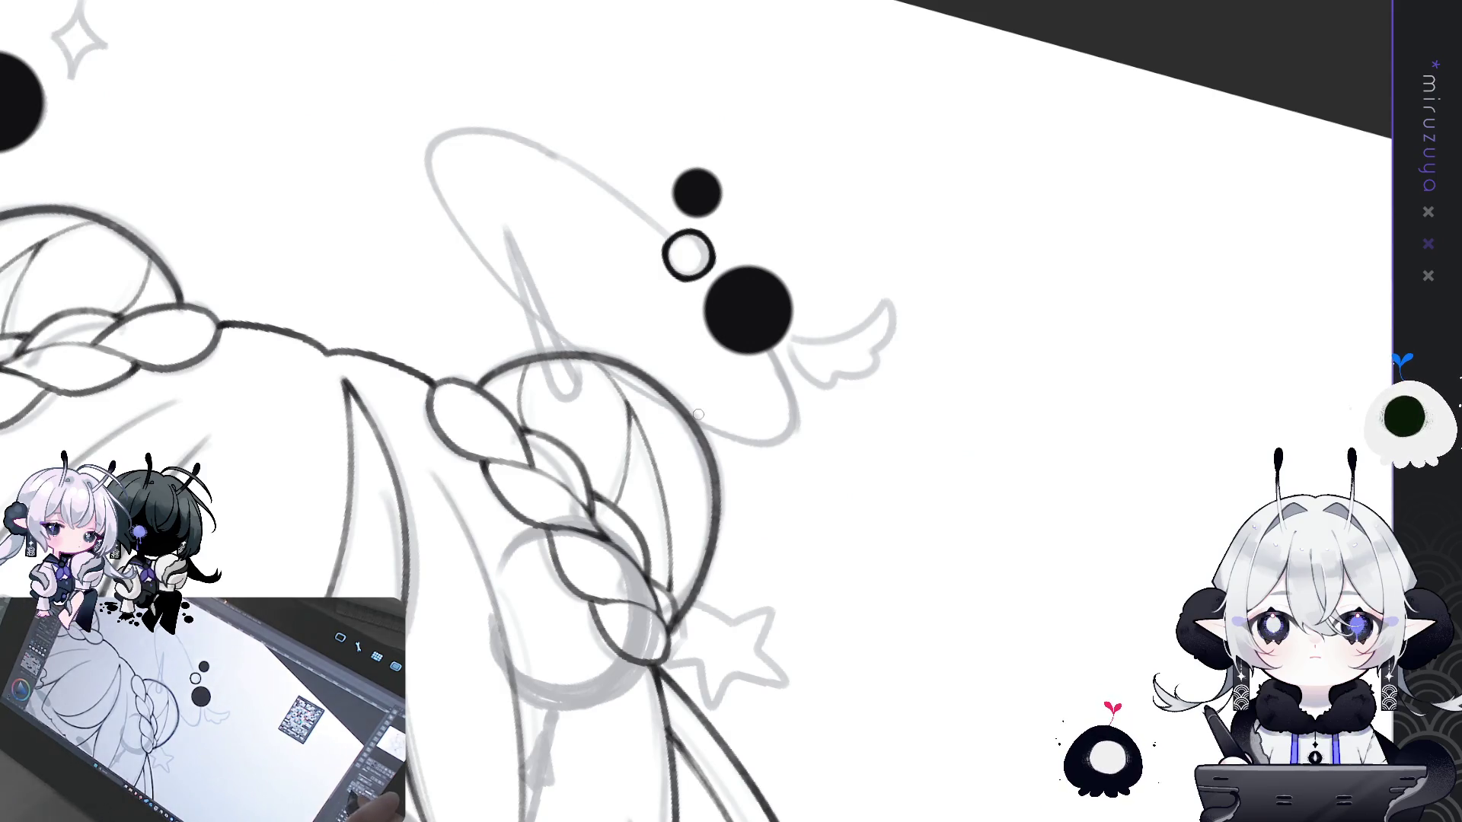
key(ctrl+z)
drag(504, 229, 552, 396)
drag(506, 228, 583, 371)
drag(506, 228, 584, 381)
key(ctrl+z)
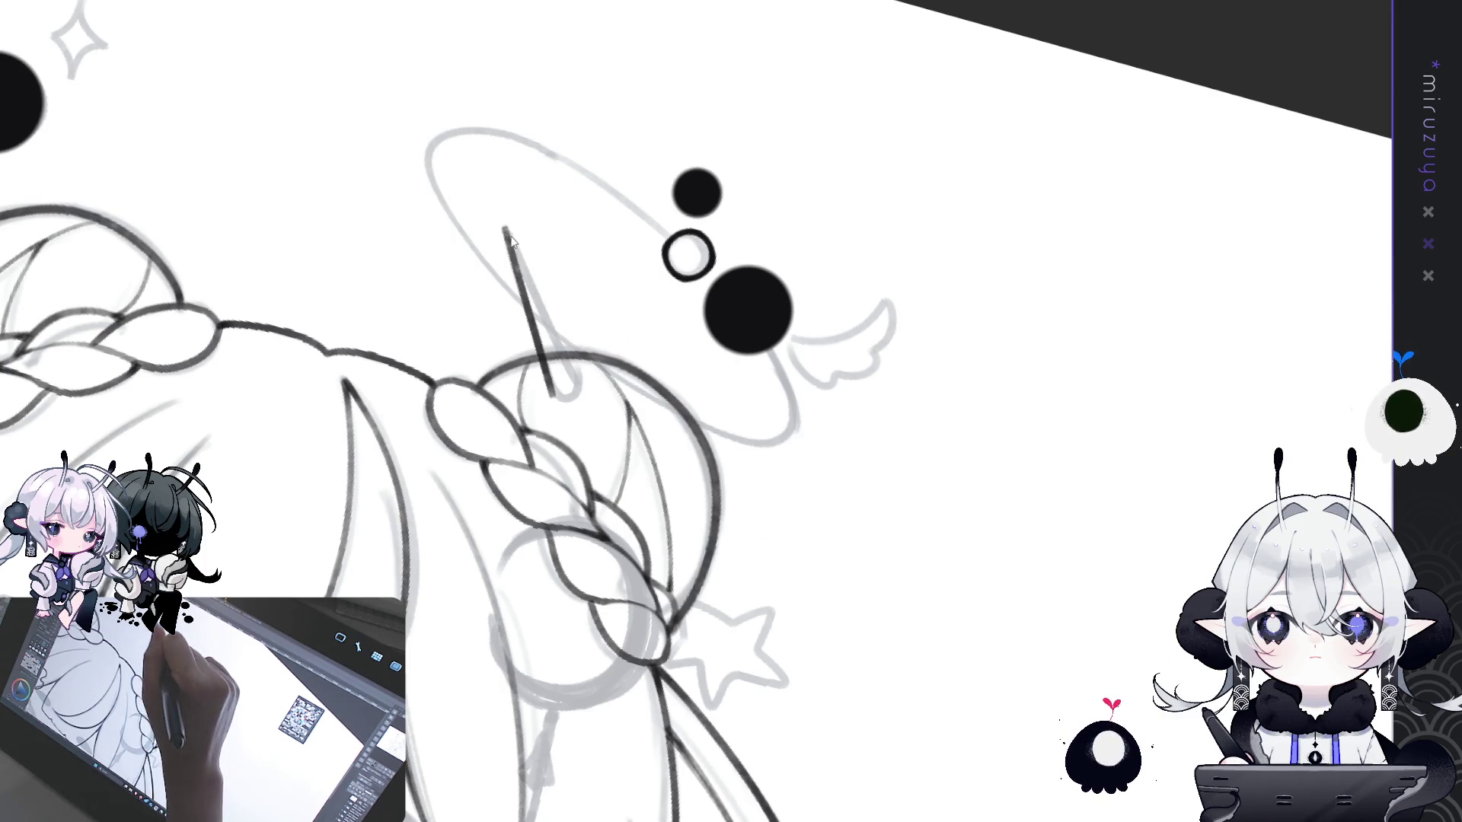
drag(505, 228, 572, 384)
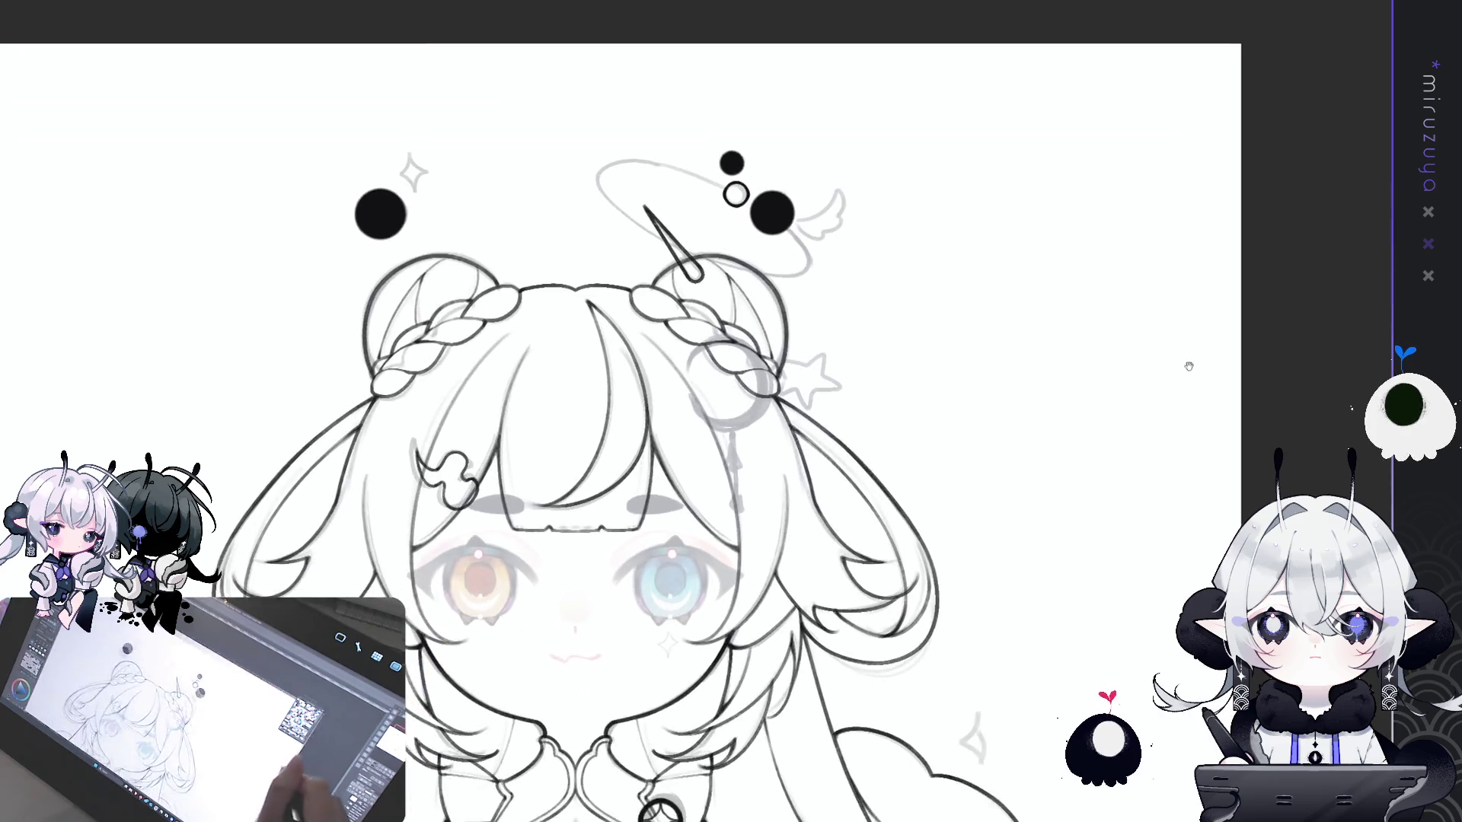
drag(1188, 366, 1193, 352)
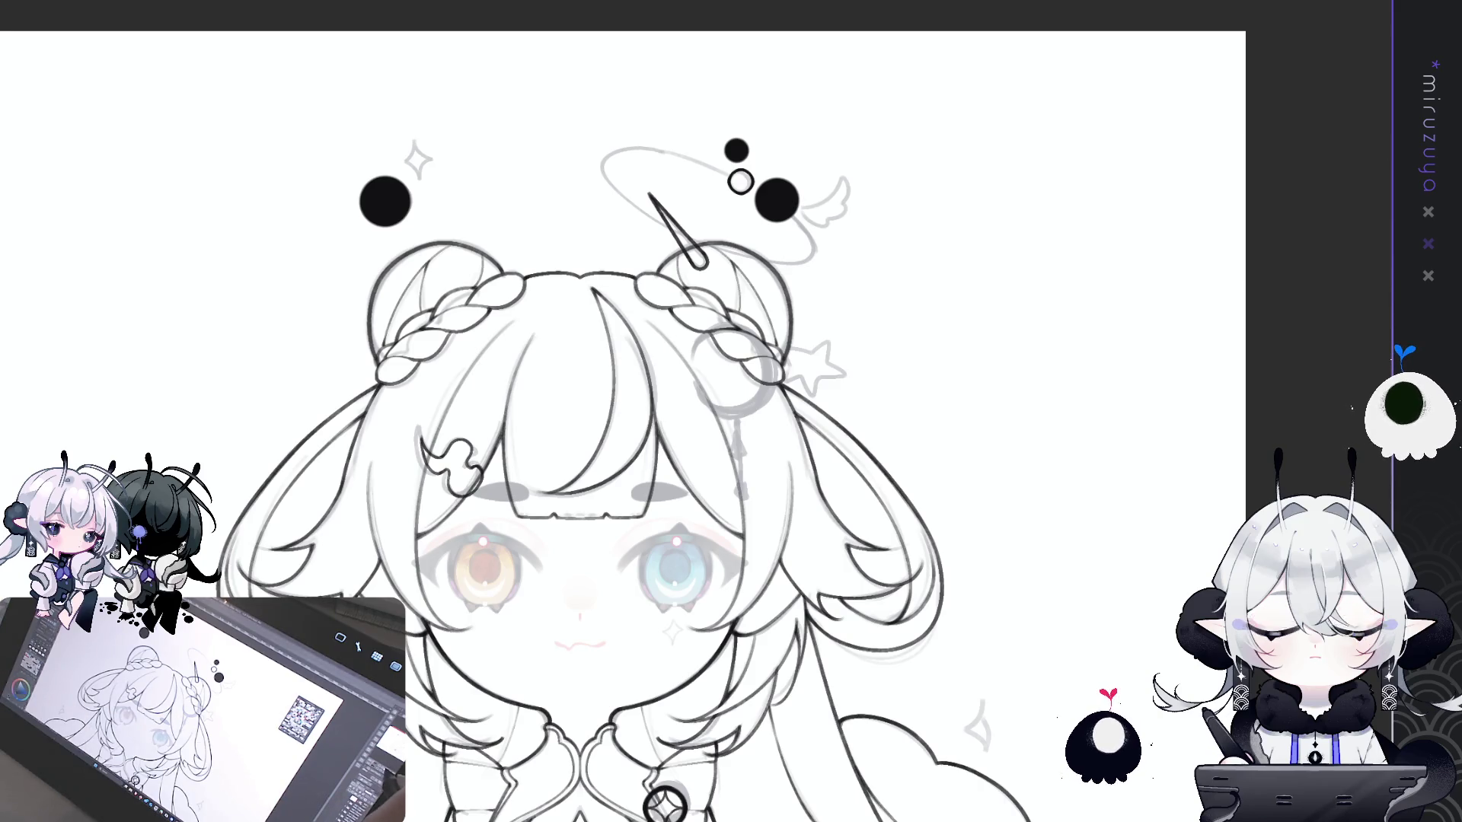
key(ctrl+plus)
mouse_move(1221, 792)
mouse_down()
mouse_move(1220, 340)
mouse_move(1238, 358)
mouse_move(1142, 91)
mouse_move(1142, 380)
mouse_move(1068, 476)
mouse_move(1113, 818)
mouse_up()
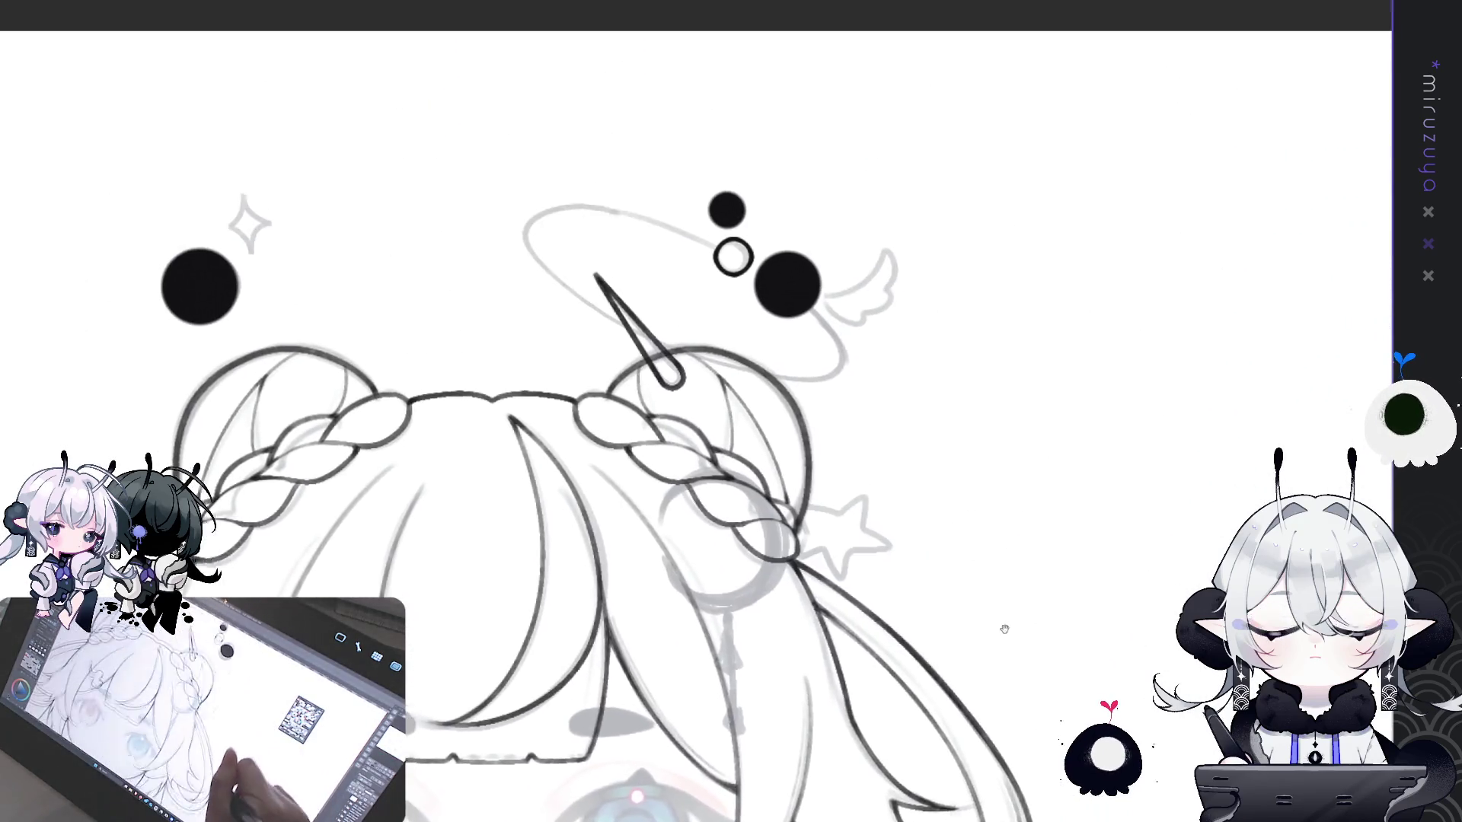
mouse_move(1131, 403)
mouse_down()
mouse_move(937, 427)
mouse_move(1087, 512)
mouse_up()
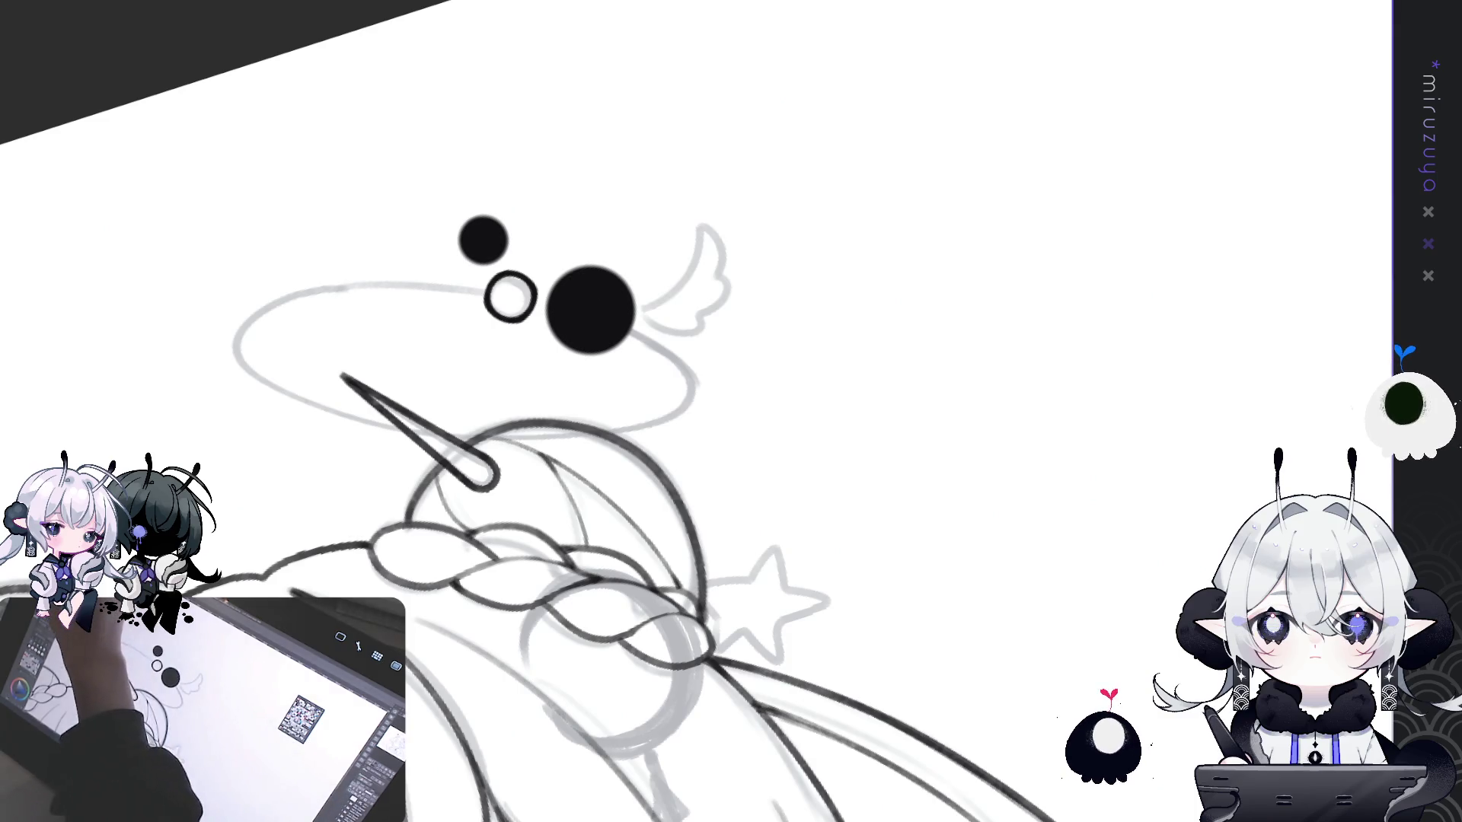
- Trace the wing ornament's outer curve and close its lower corner, rotating the canvas as needed
drag(549, 730, 596, 331)
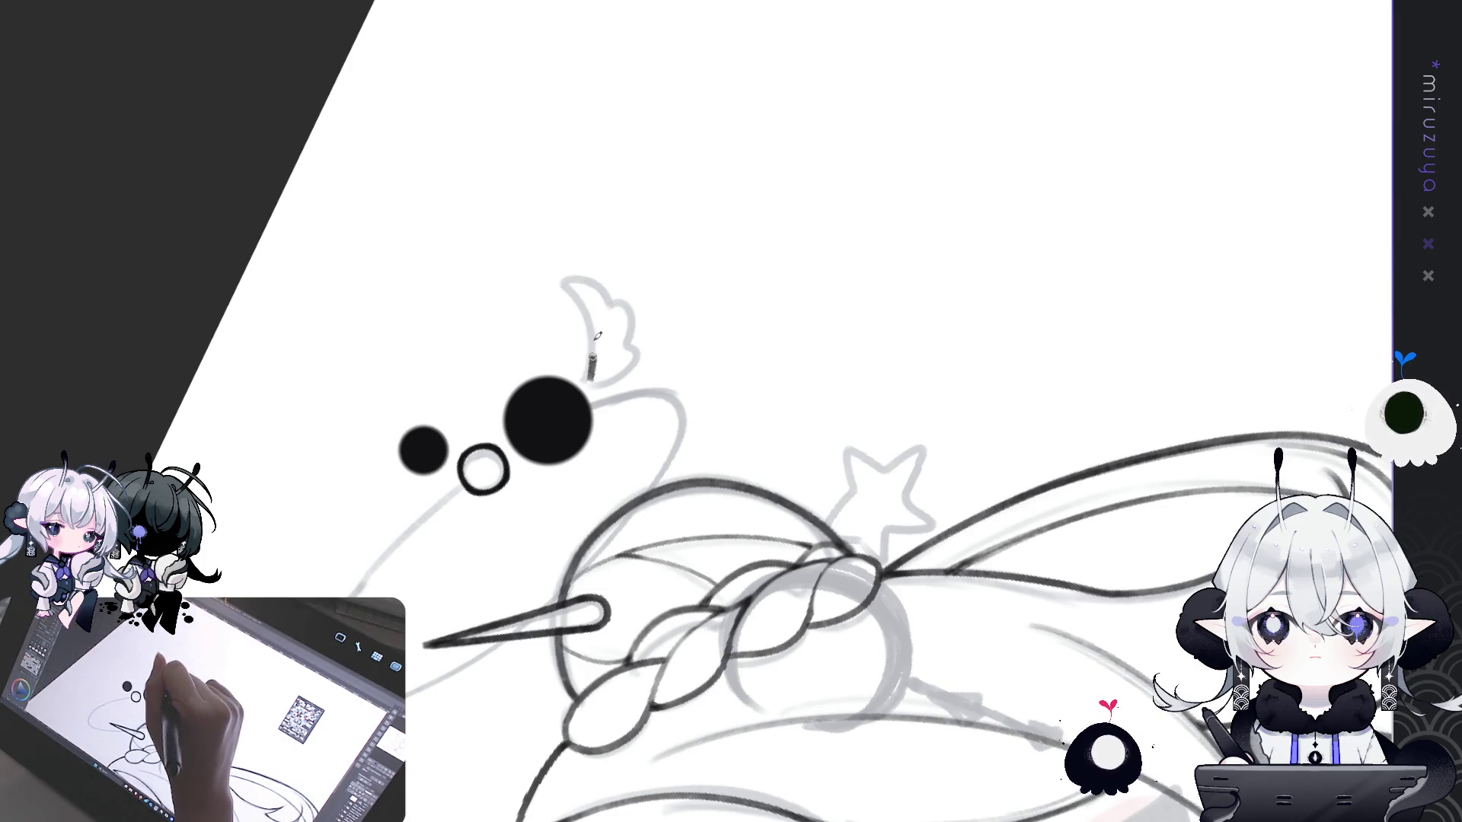
drag(588, 298, 575, 273)
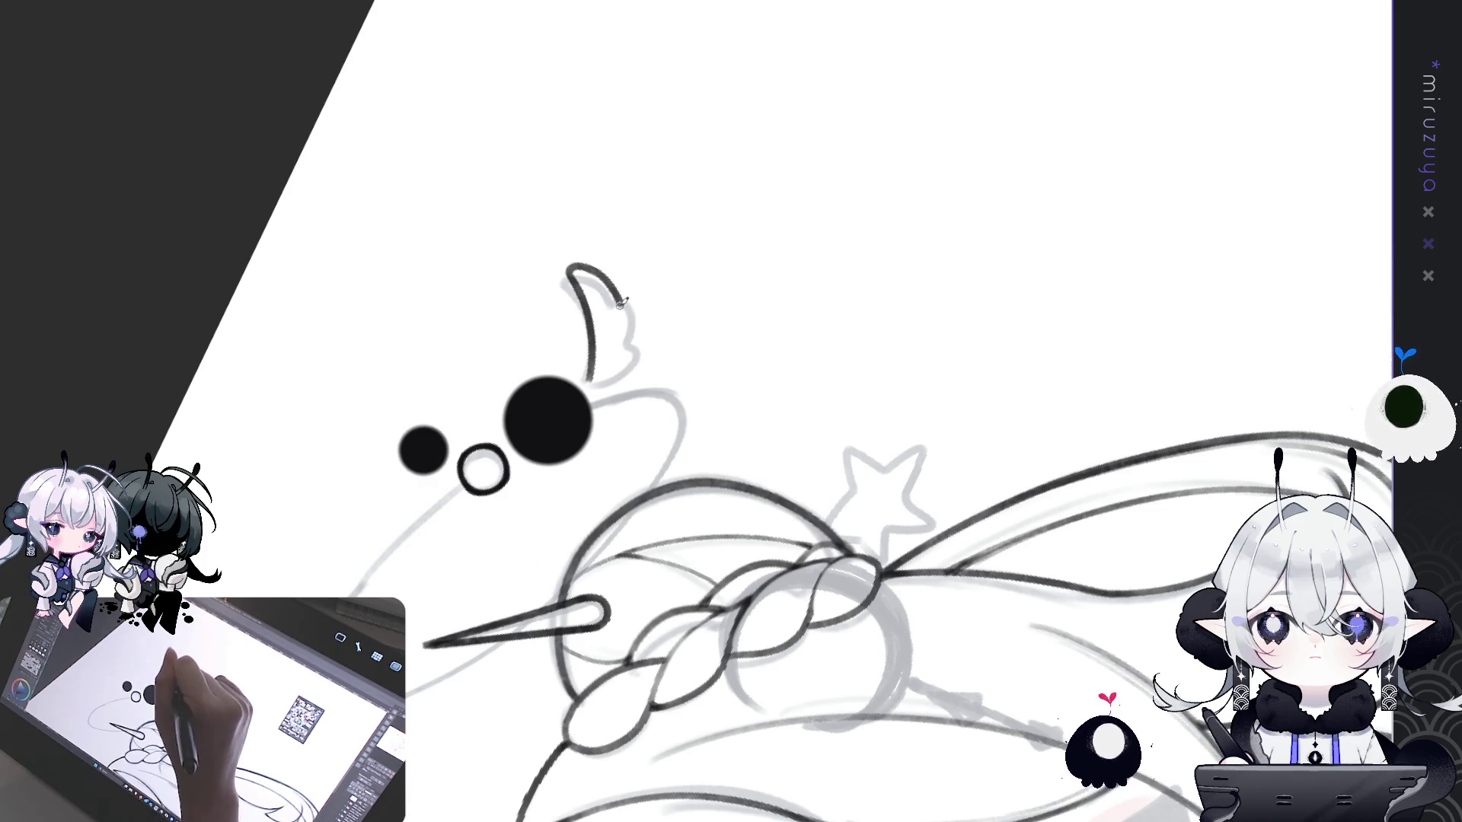
drag(929, 375, 739, 344)
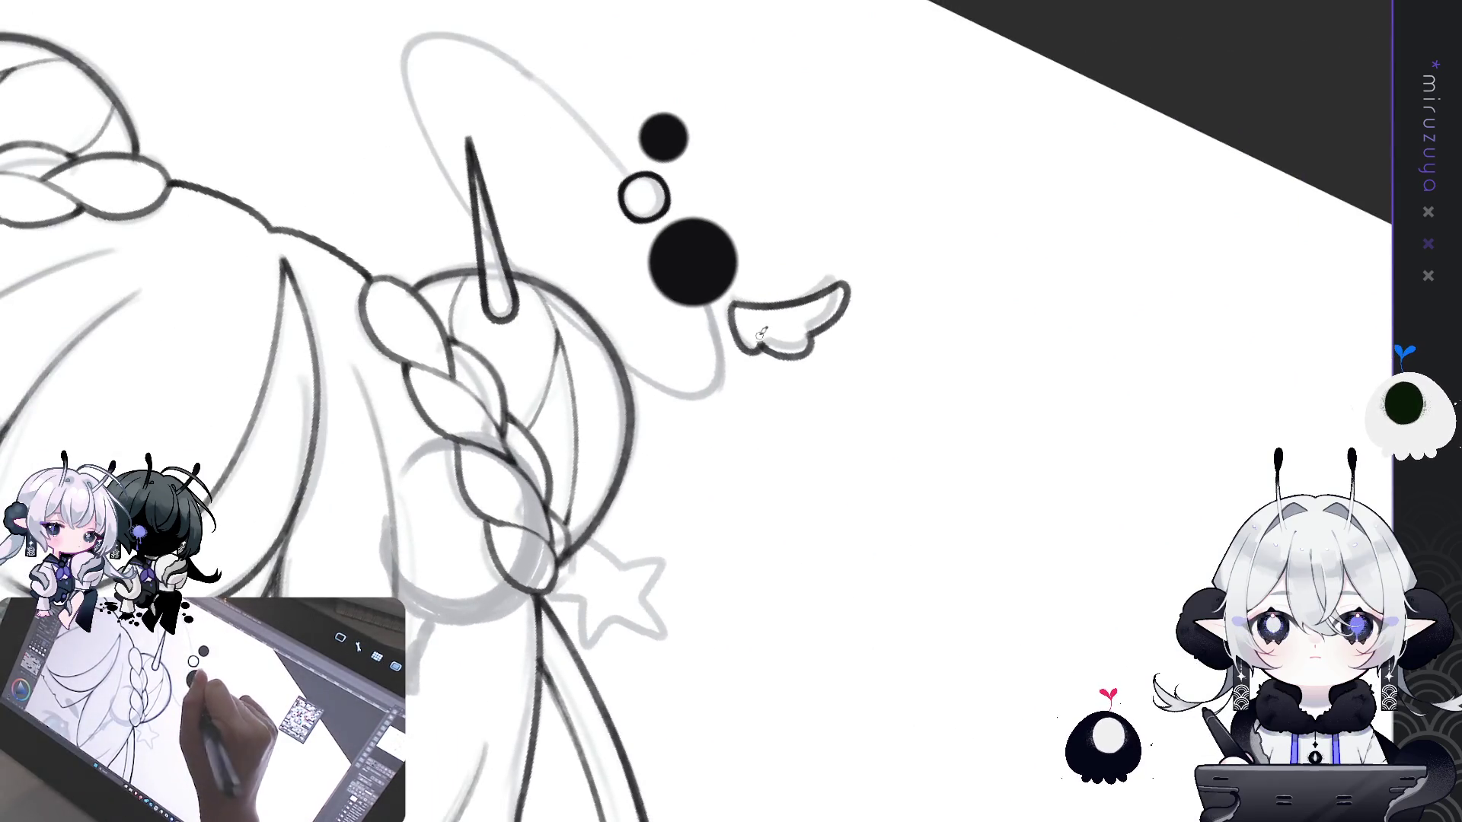
drag(742, 349, 761, 335)
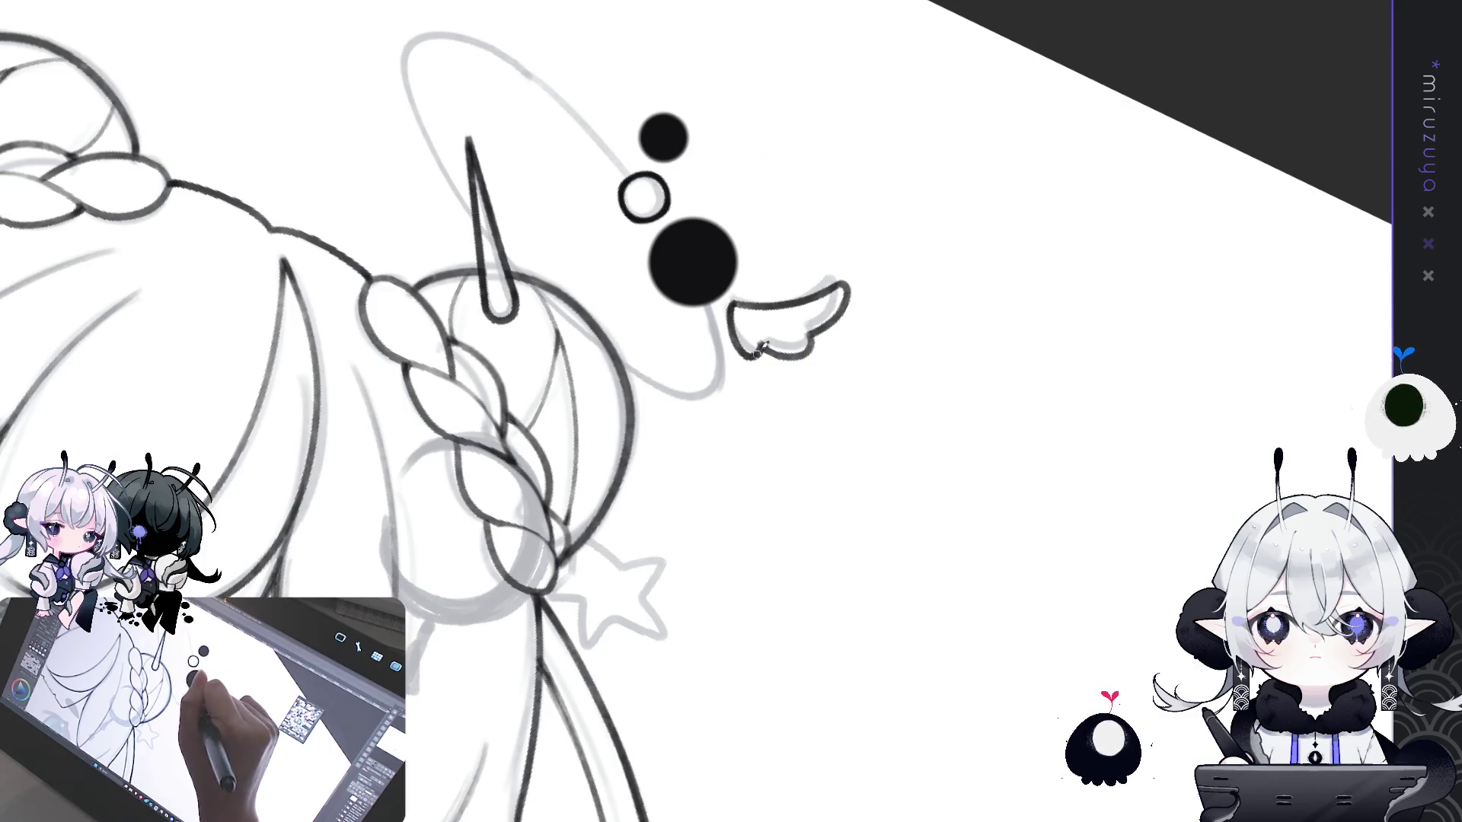
mouse_move(761, 346)
mouse_down()
mouse_move(950, 462)
mouse_move(982, 426)
mouse_up()
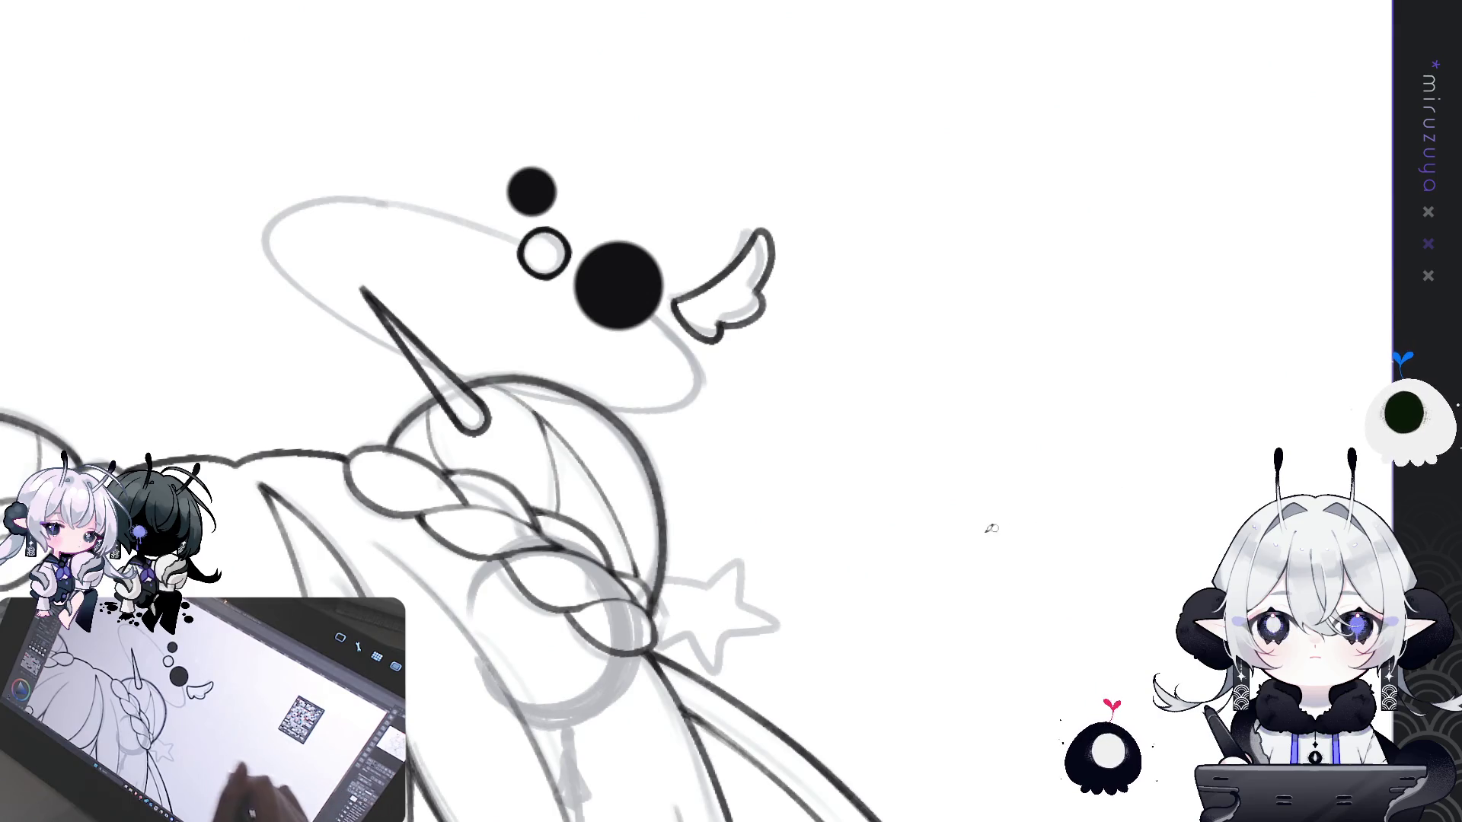
drag(686, 411, 638, 431)
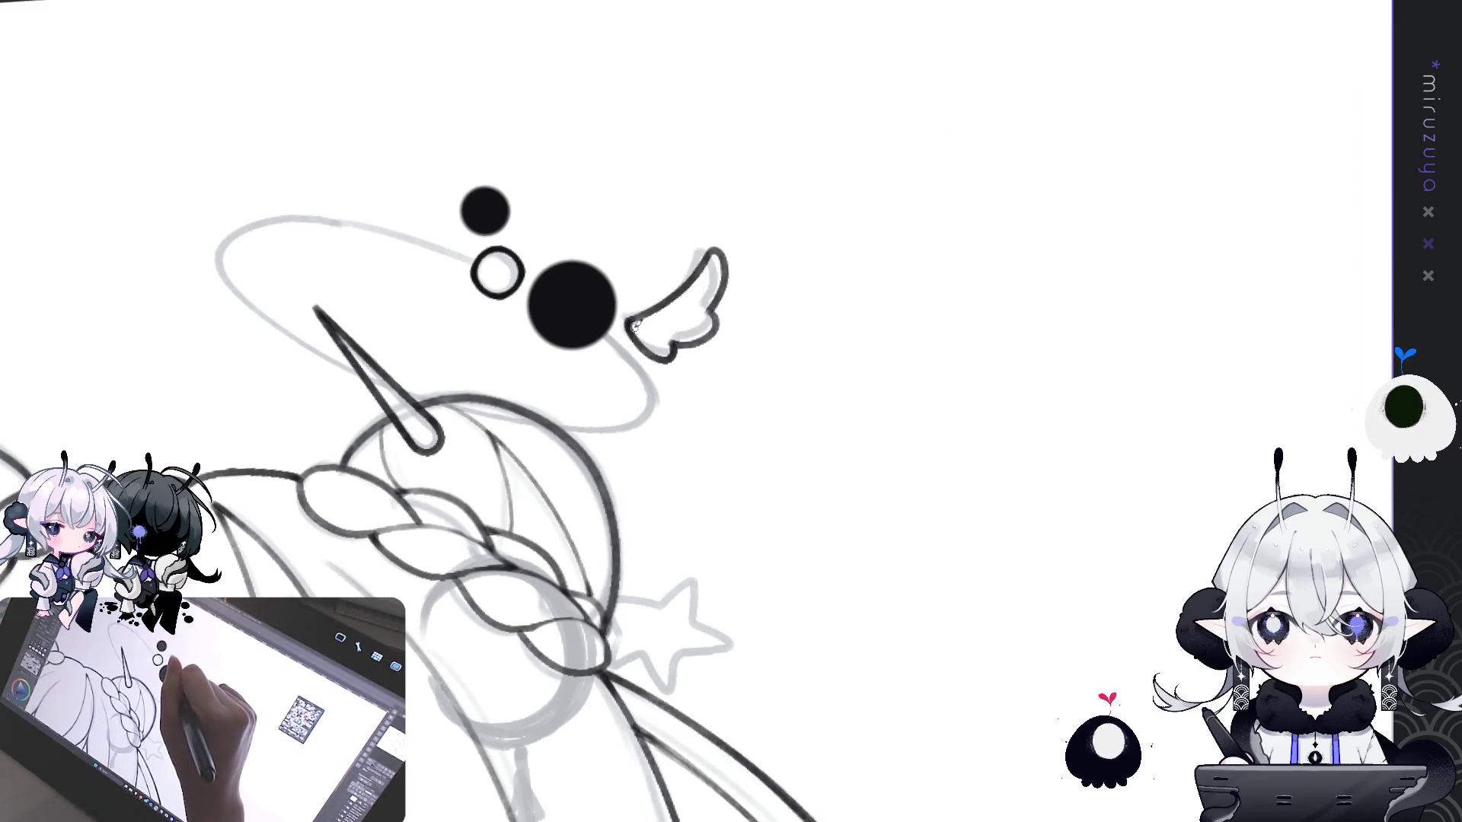
scroll(917, 564, up, 3)
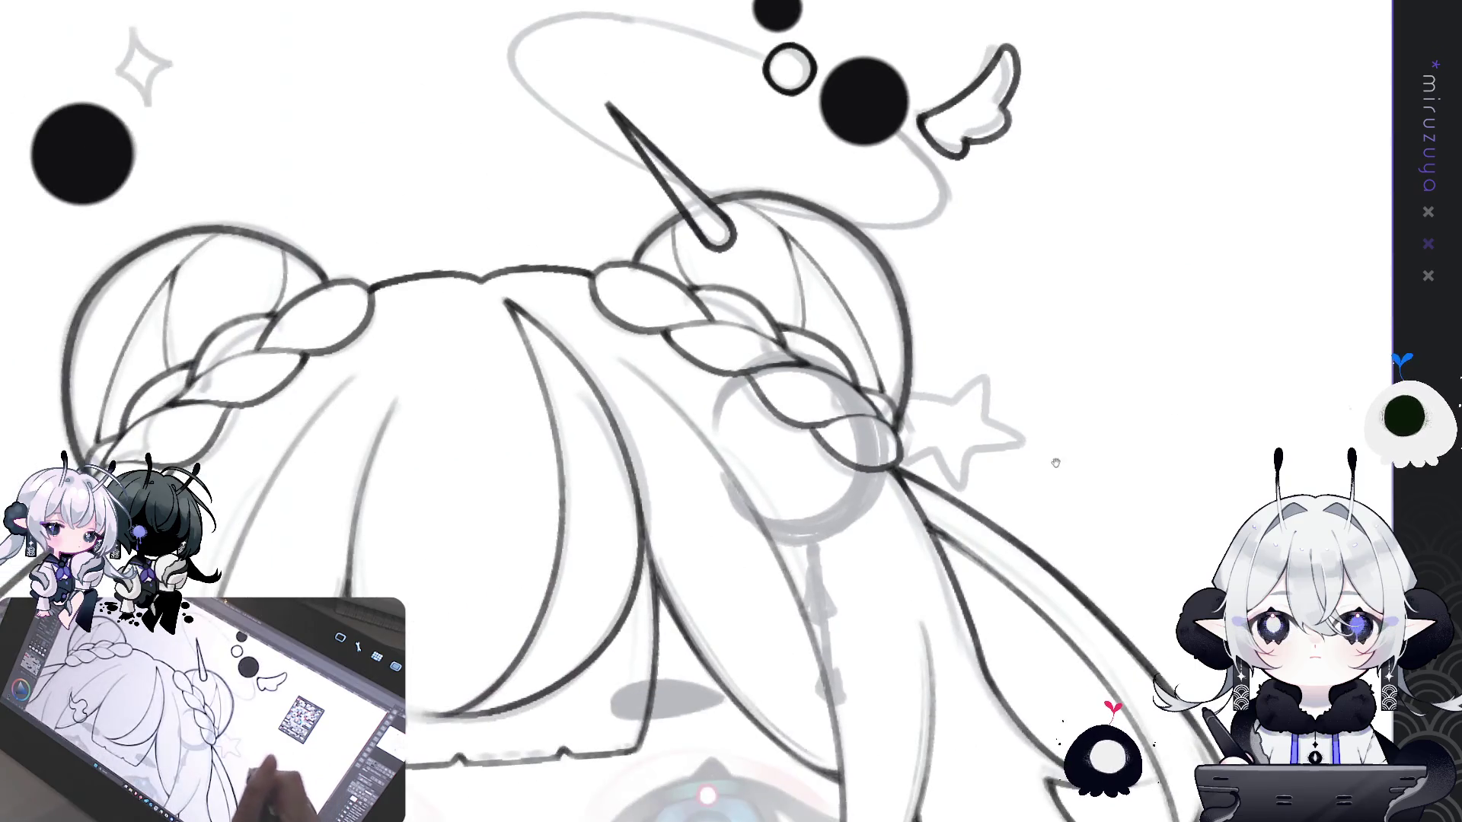
- Draw a five-pointed star with a radial symmetry guide on blank canvas beside the braid
scroll(917, 564, up, 2)
scroll(917, 565, down, 3)
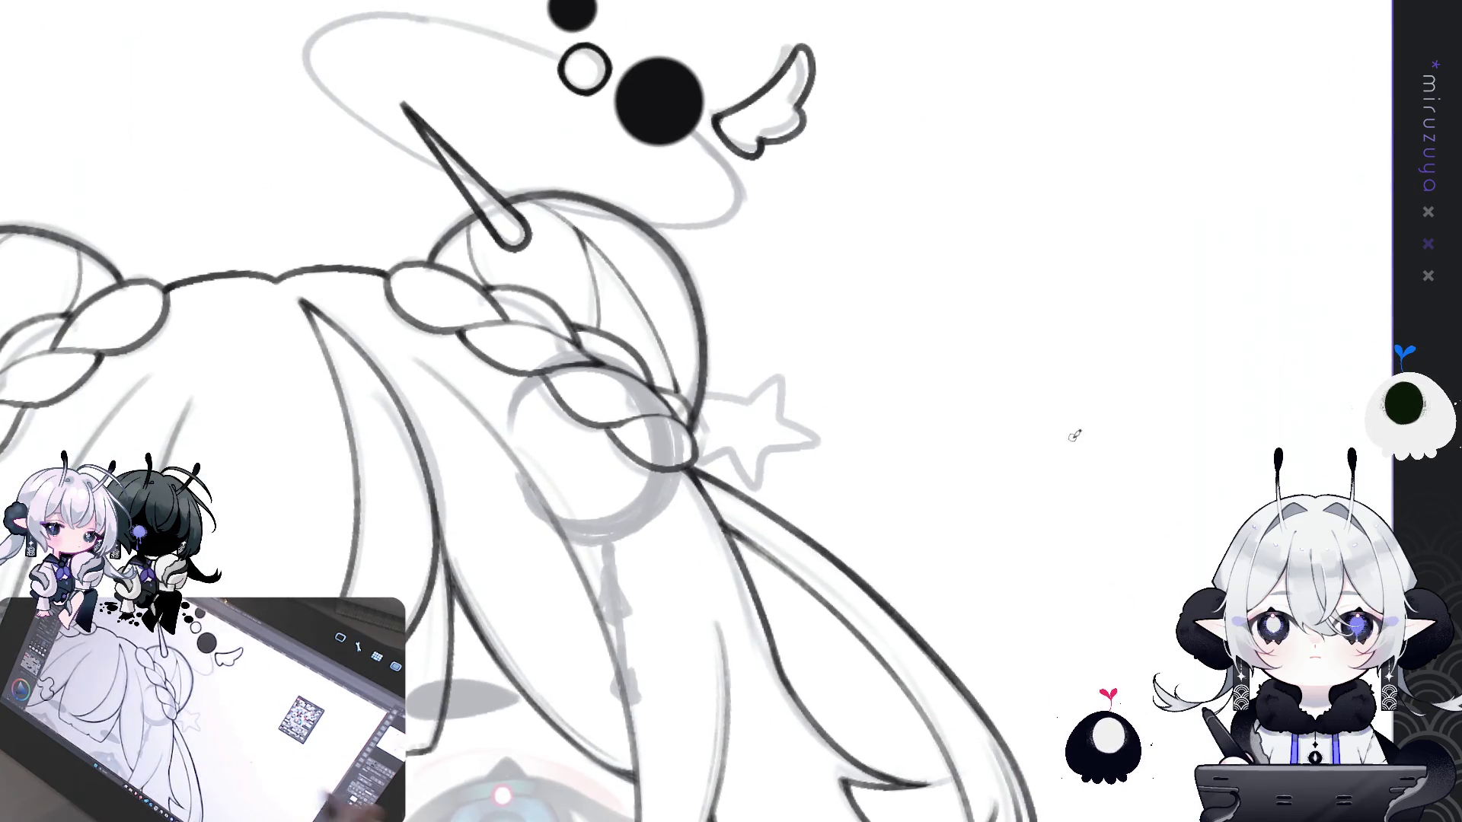
drag(754, 434, 552, 357)
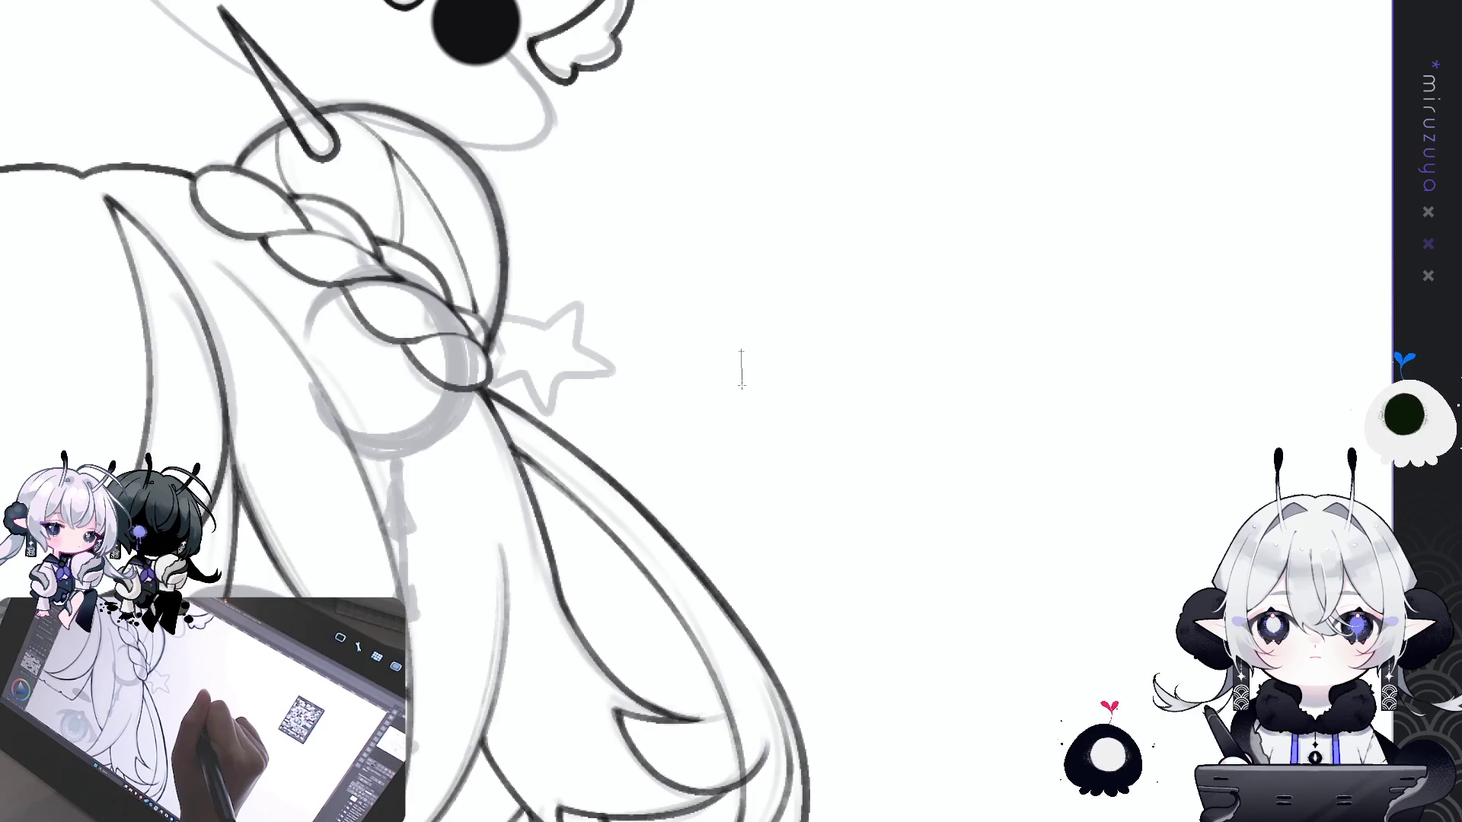
click(740, 352)
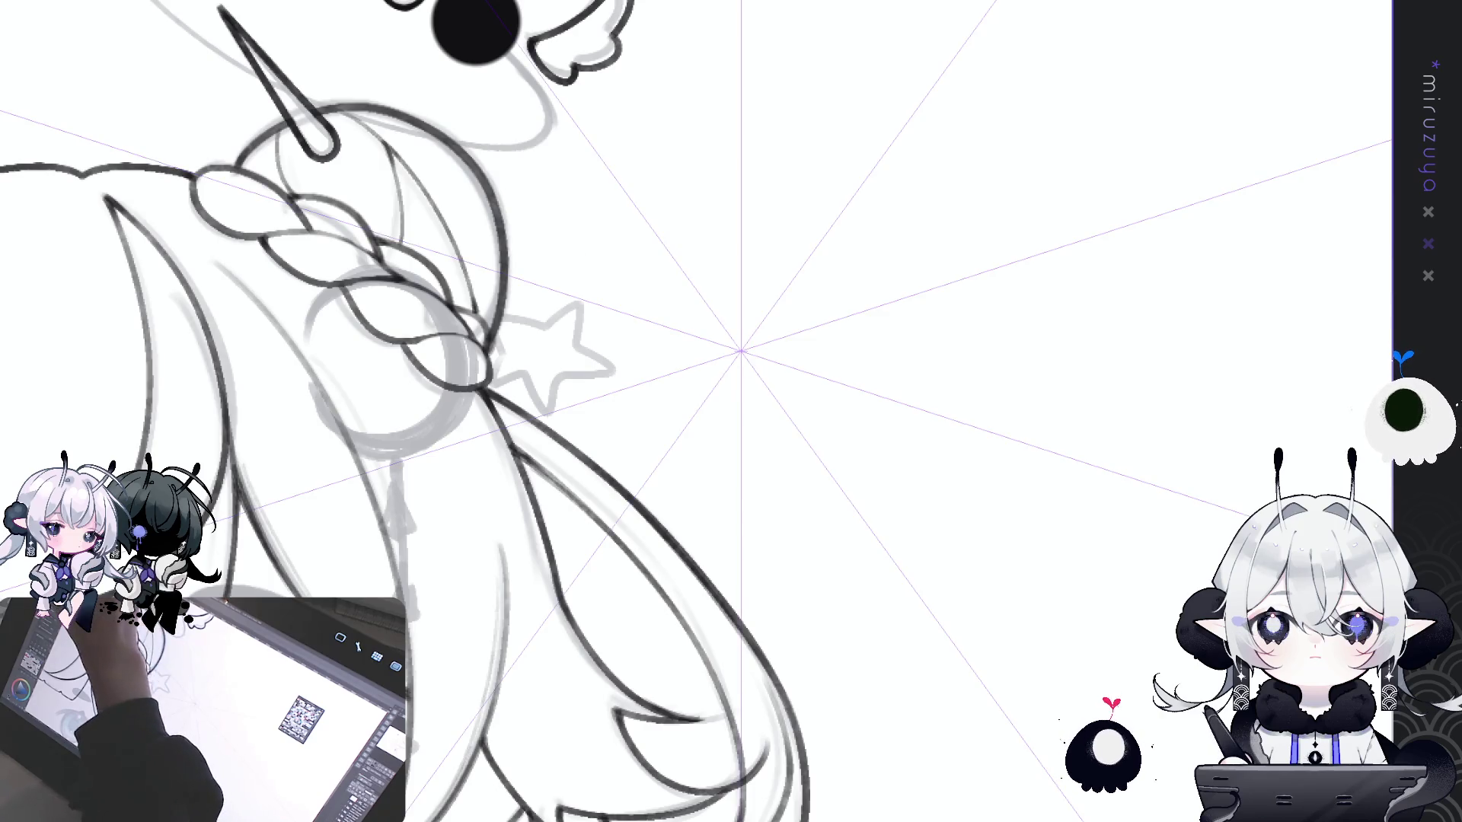
click(740, 352)
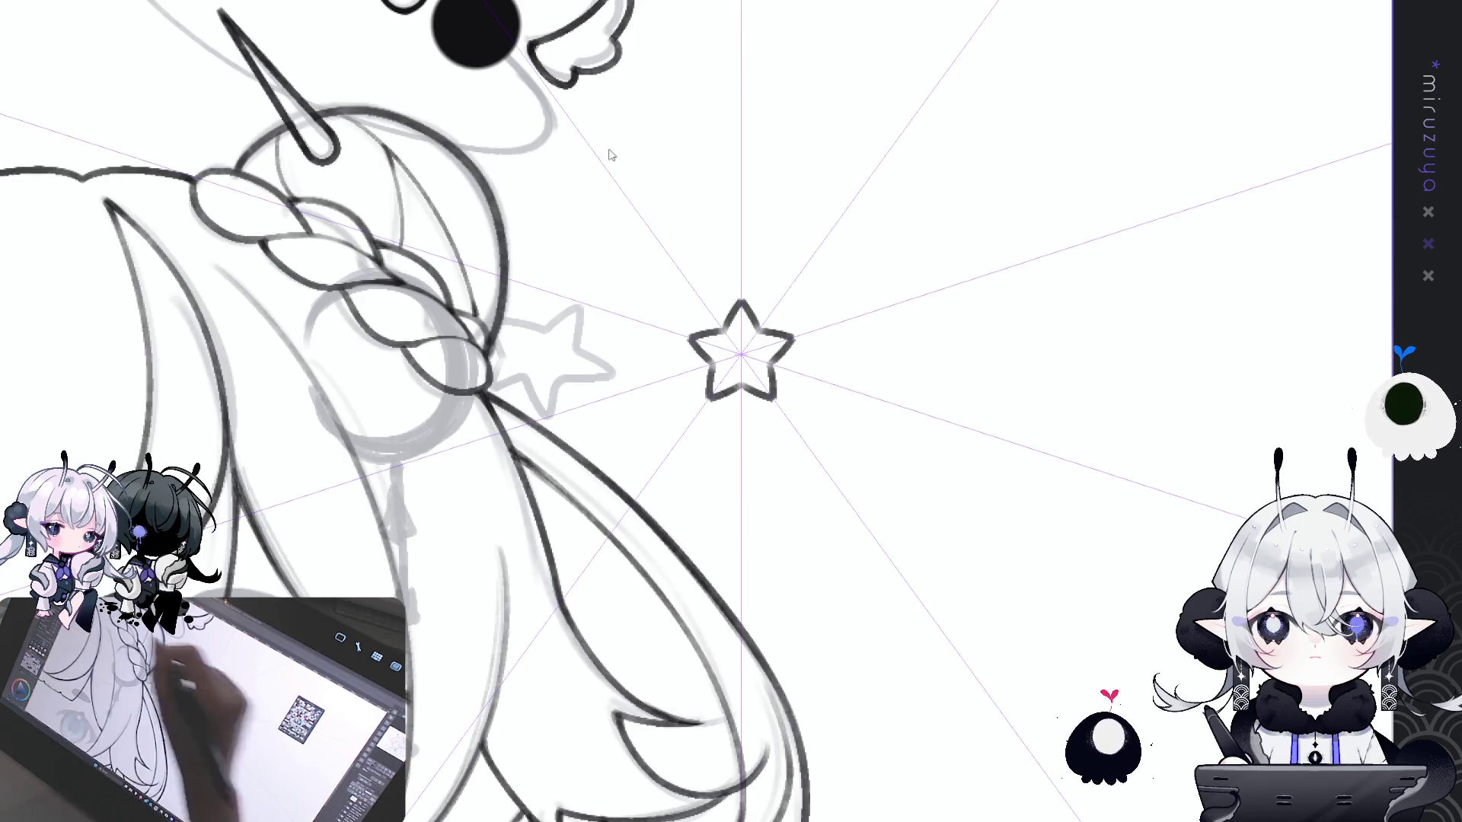
drag(744, 295, 765, 329)
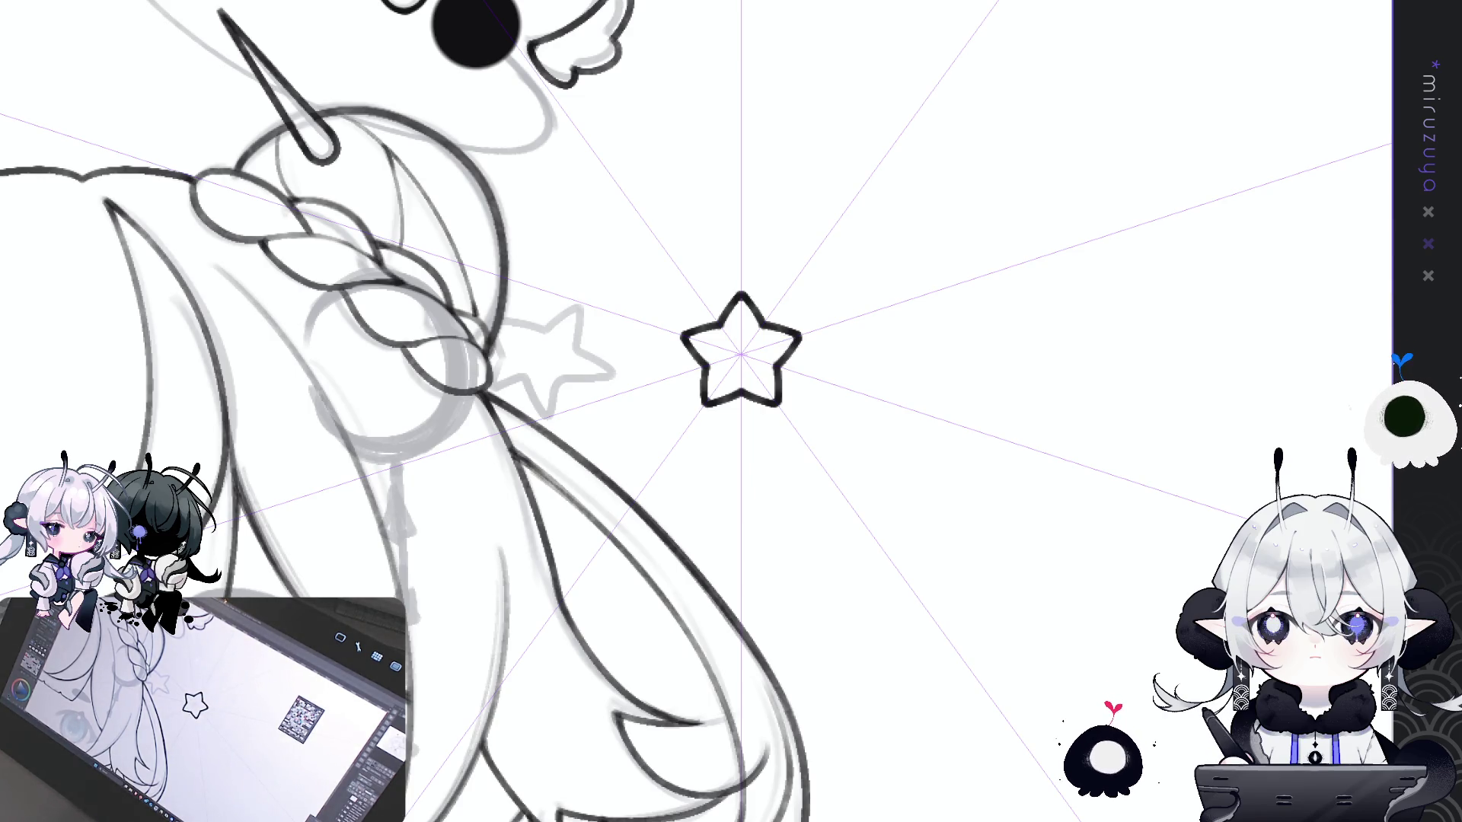
key(ctrl+1)
- Move the star onto the sketched star beside the braid, confirm, and deselect
mouse_move(773, 240)
mouse_down()
mouse_move(828, 234)
mouse_move(796, 224)
mouse_up()
key(ctrl+t)
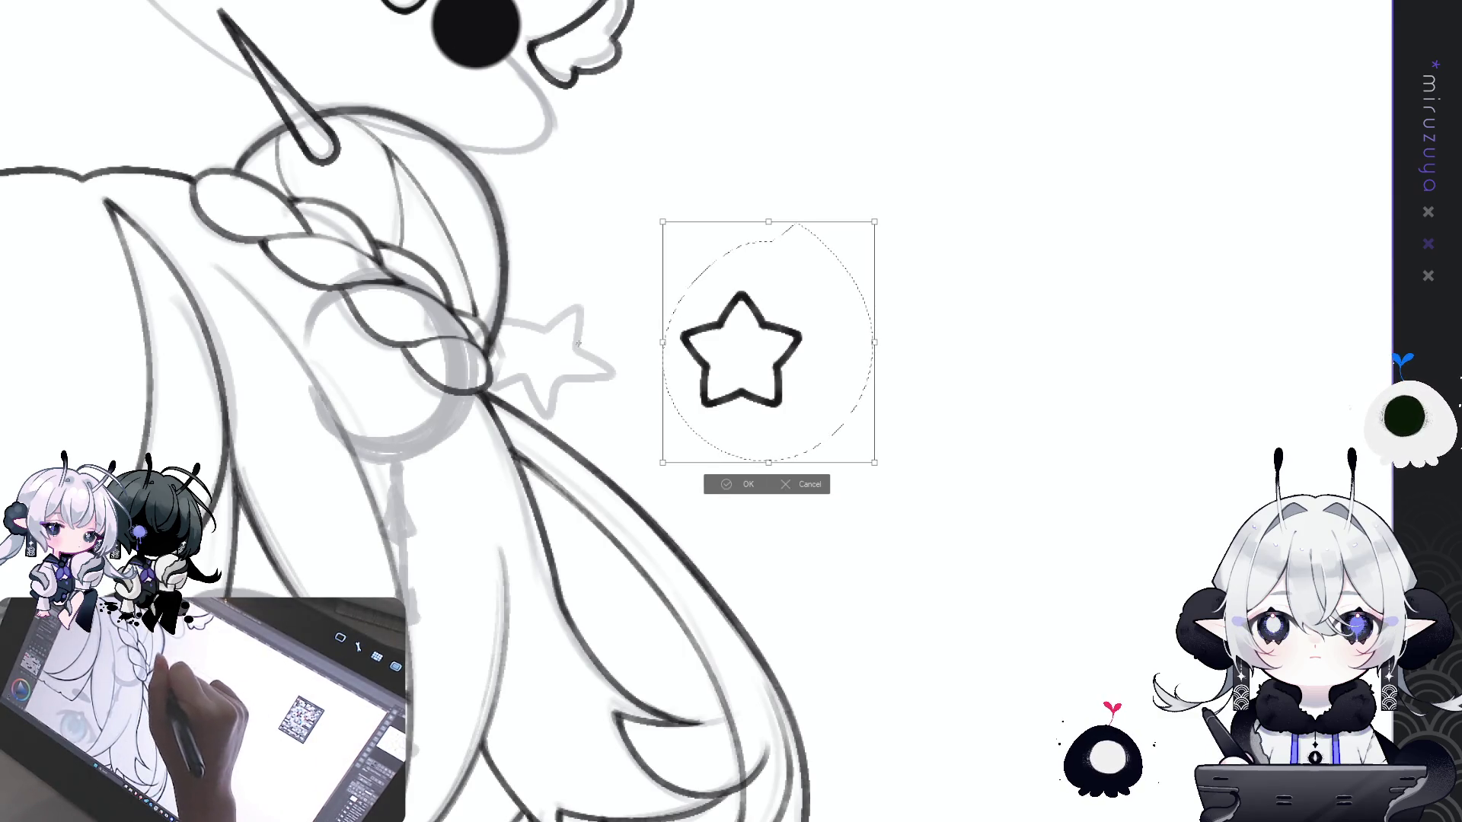
mouse_move(793, 357)
mouse_down()
mouse_move(605, 360)
mouse_move(622, 370)
mouse_up()
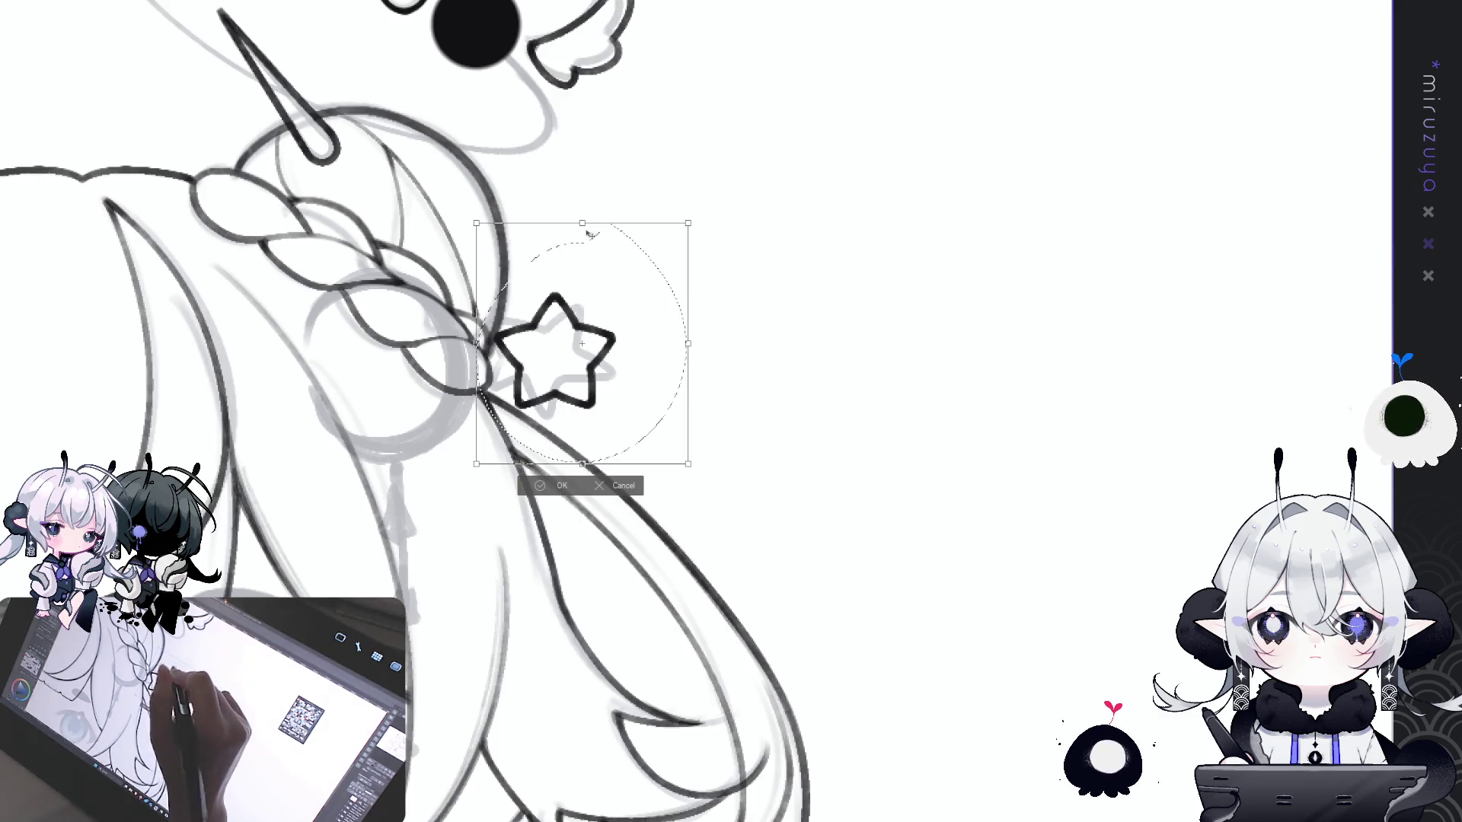
drag(651, 327, 629, 308)
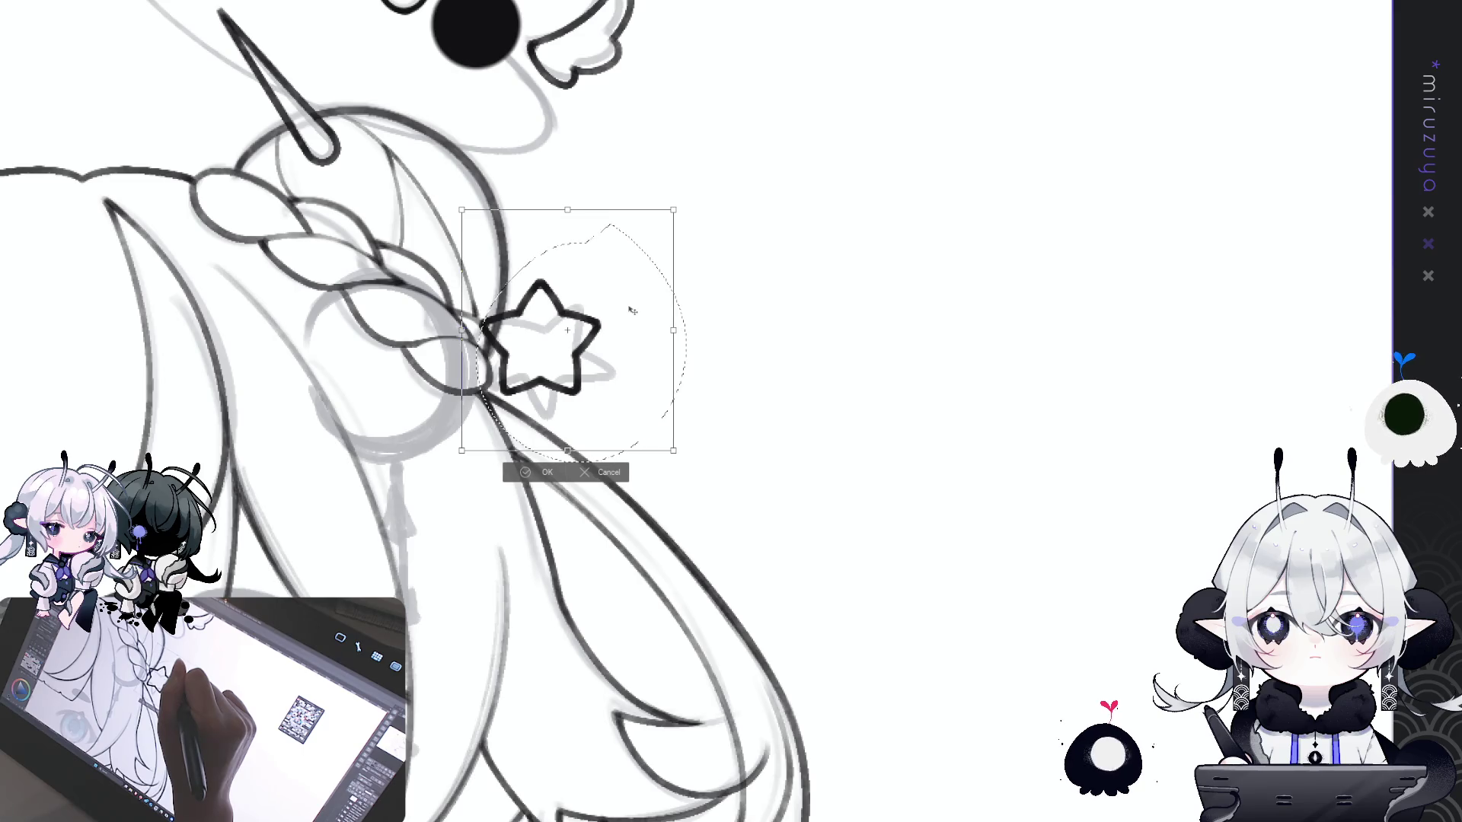
click(607, 477)
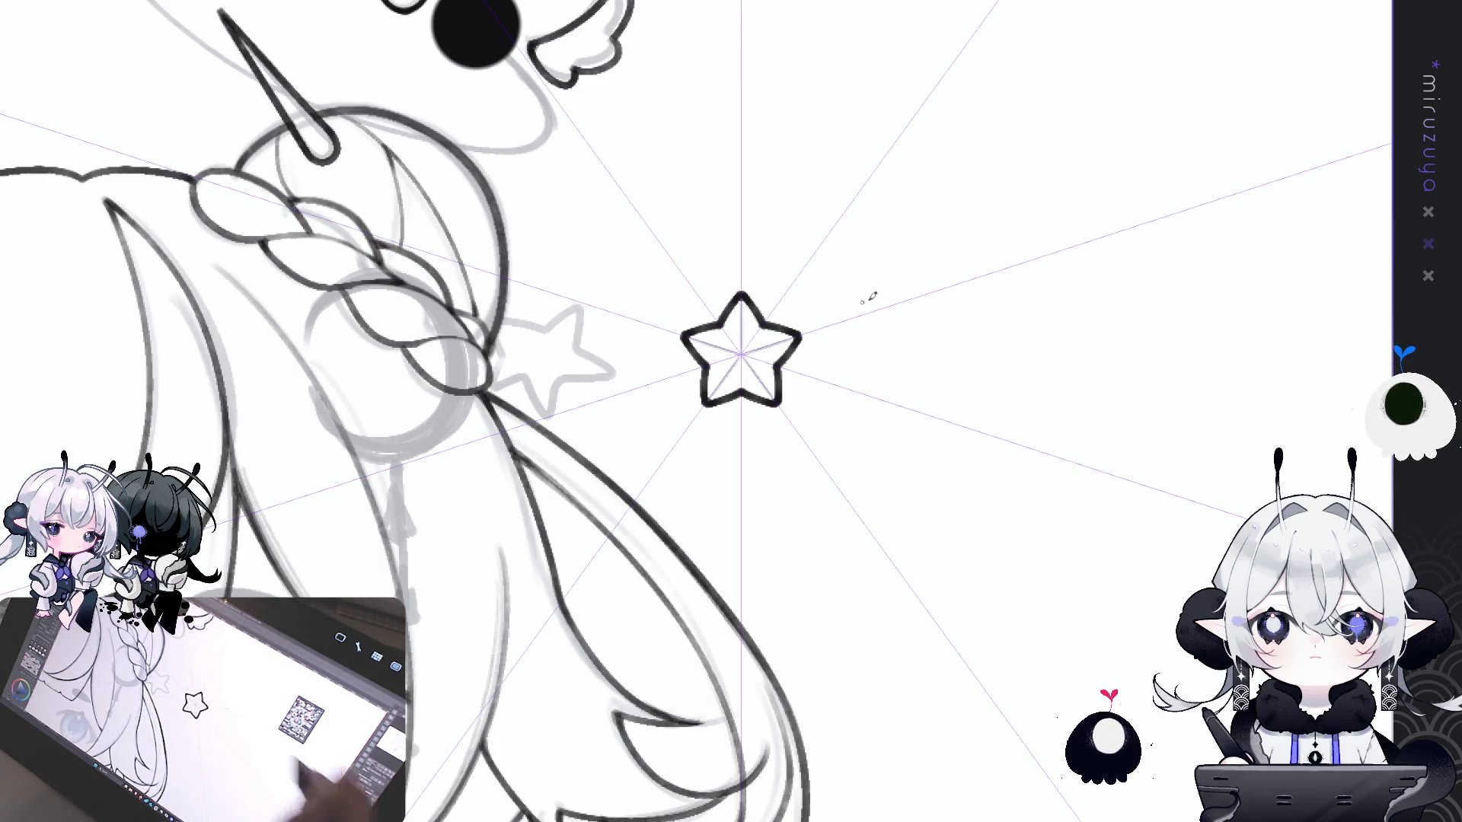
key(ctrl+z)
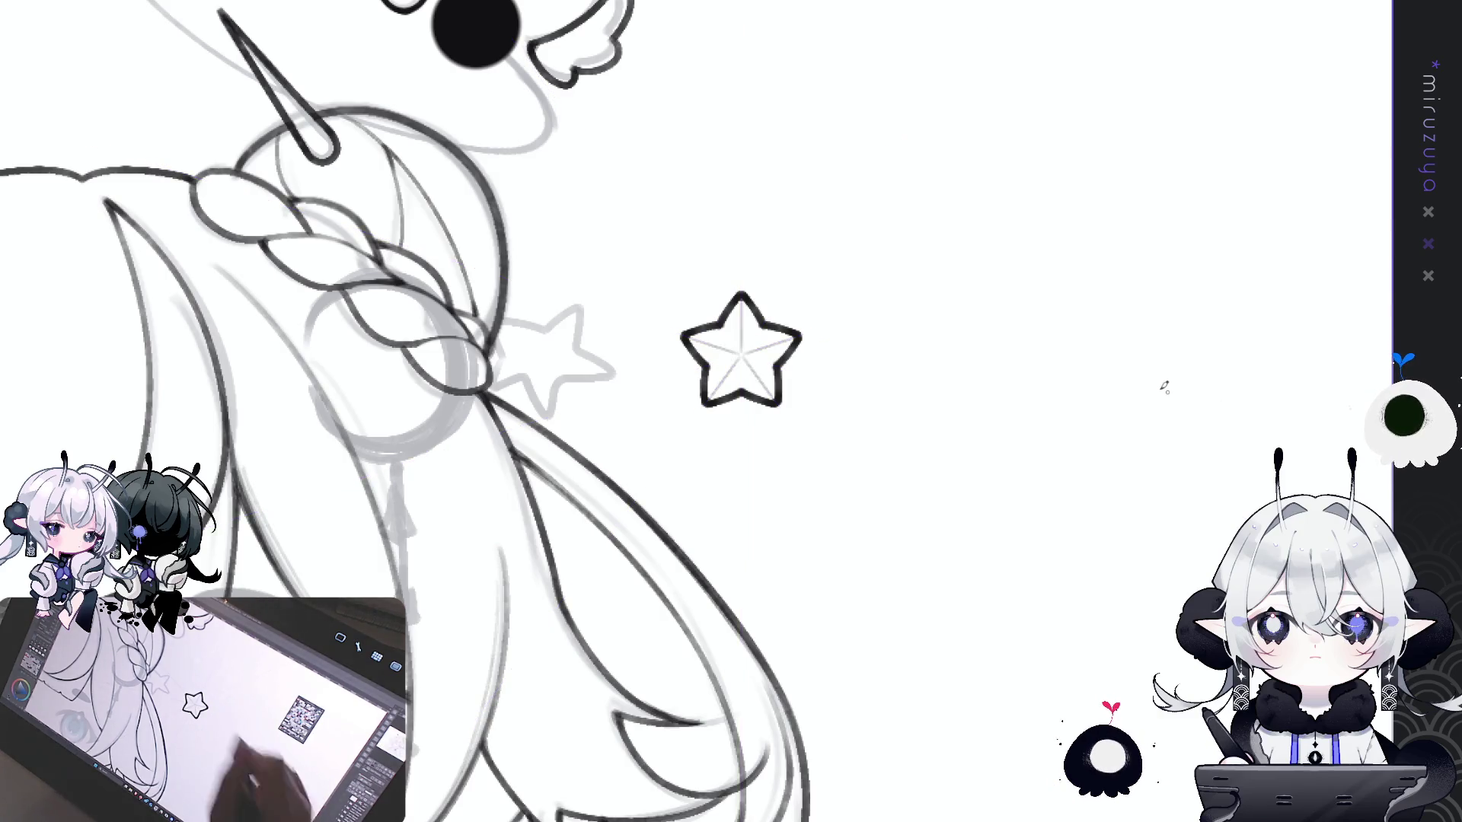
mouse_move(820, 409)
mouse_down()
mouse_move(857, 363)
mouse_move(568, 342)
mouse_move(591, 342)
mouse_up()
key(ctrl+t)
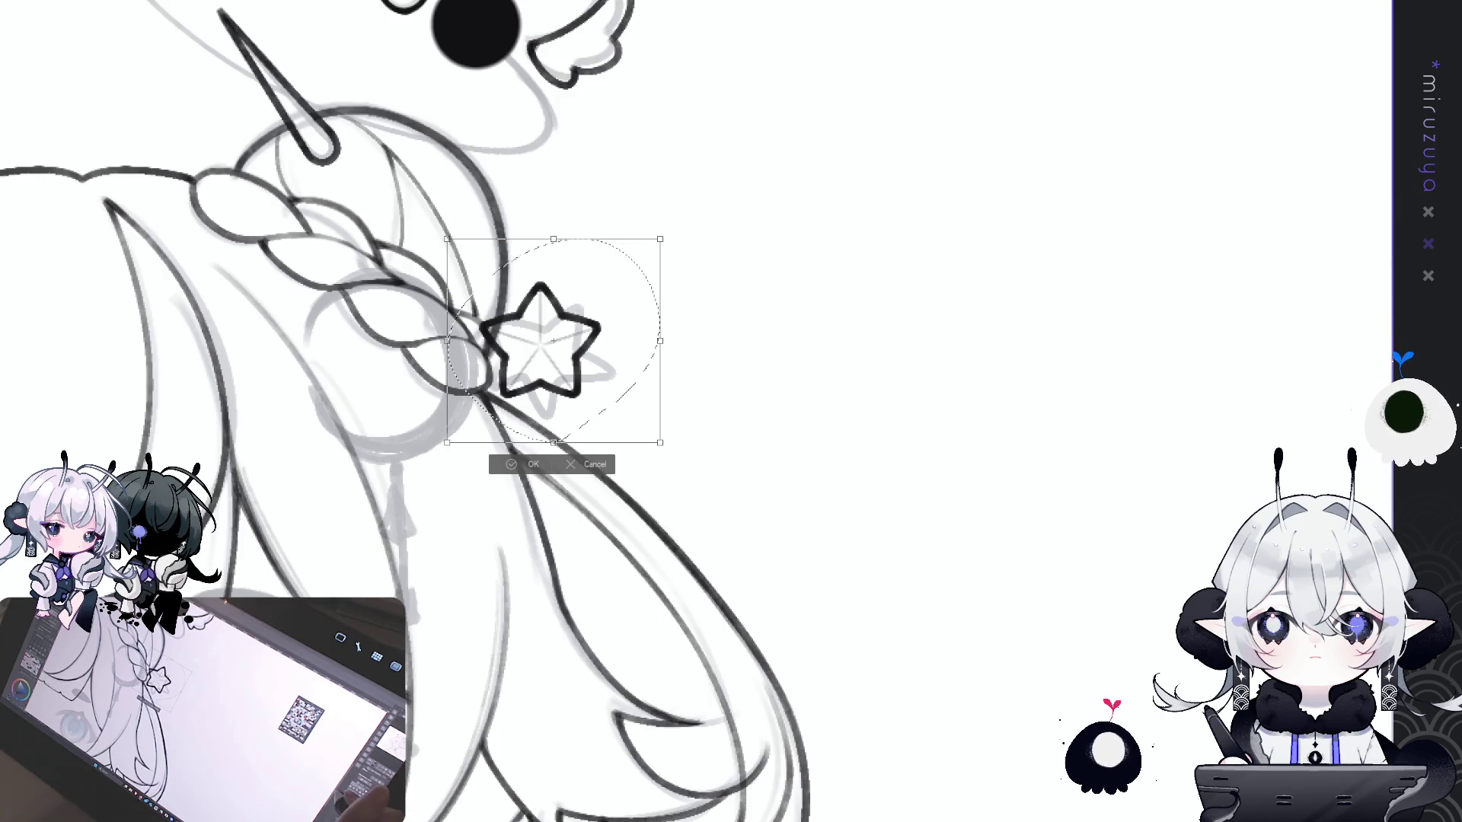
drag(585, 346, 589, 339)
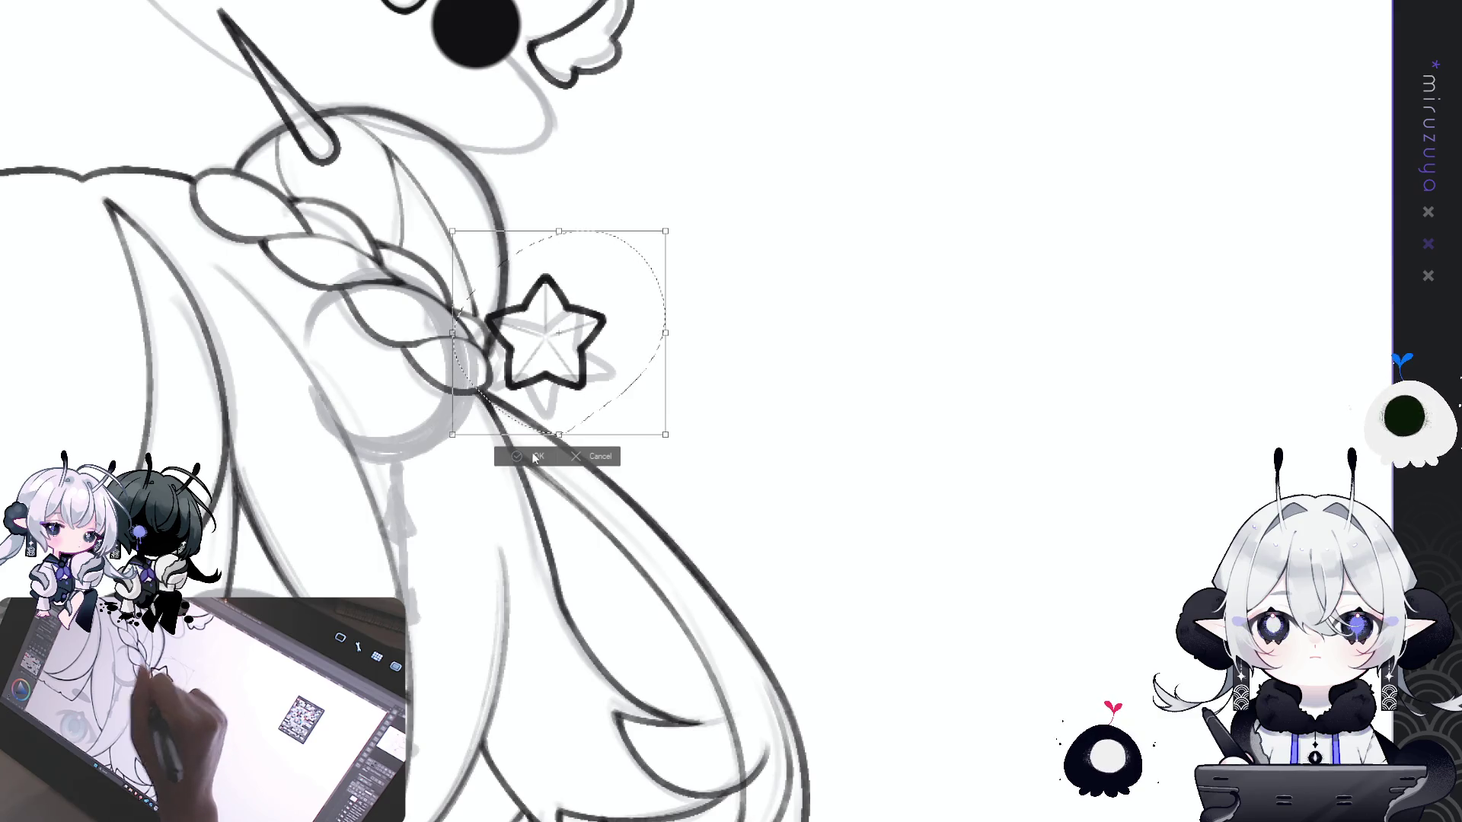
click(533, 456)
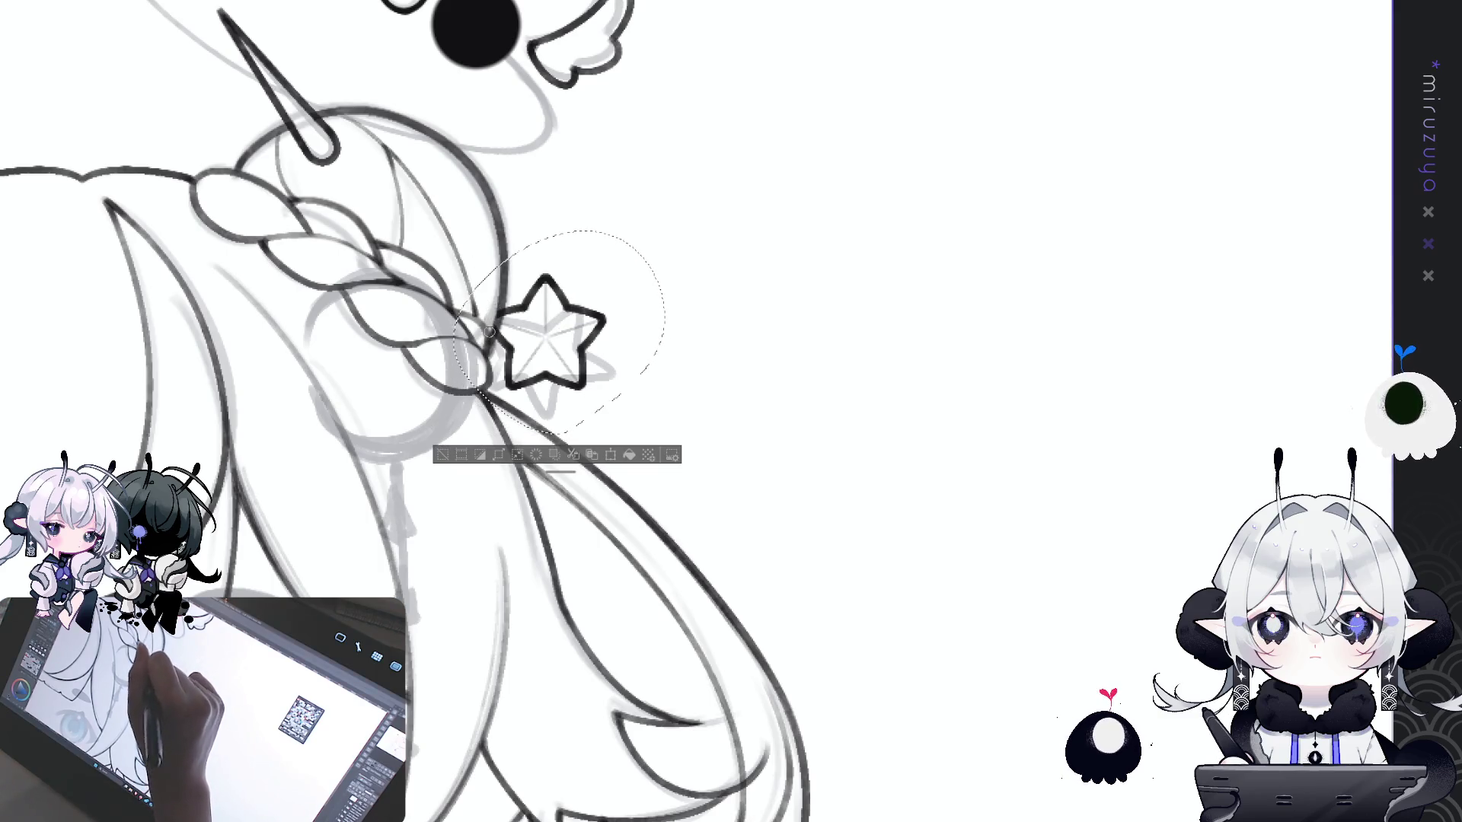
key(ctrl+d)
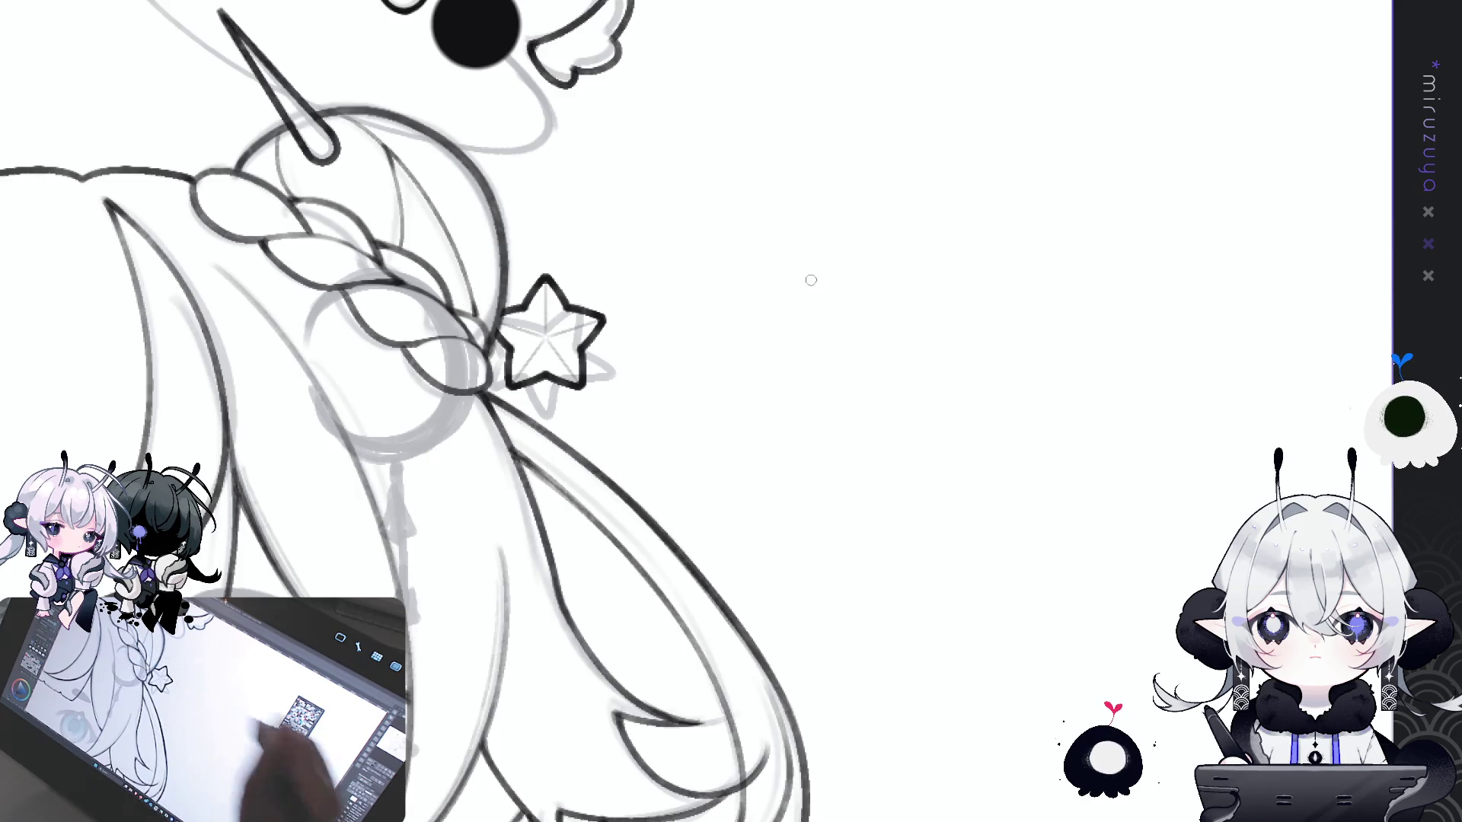
- Frame the top of the head and place a symmetry guide centred on the sparkle sketch
scroll(1128, 416, down, 5)
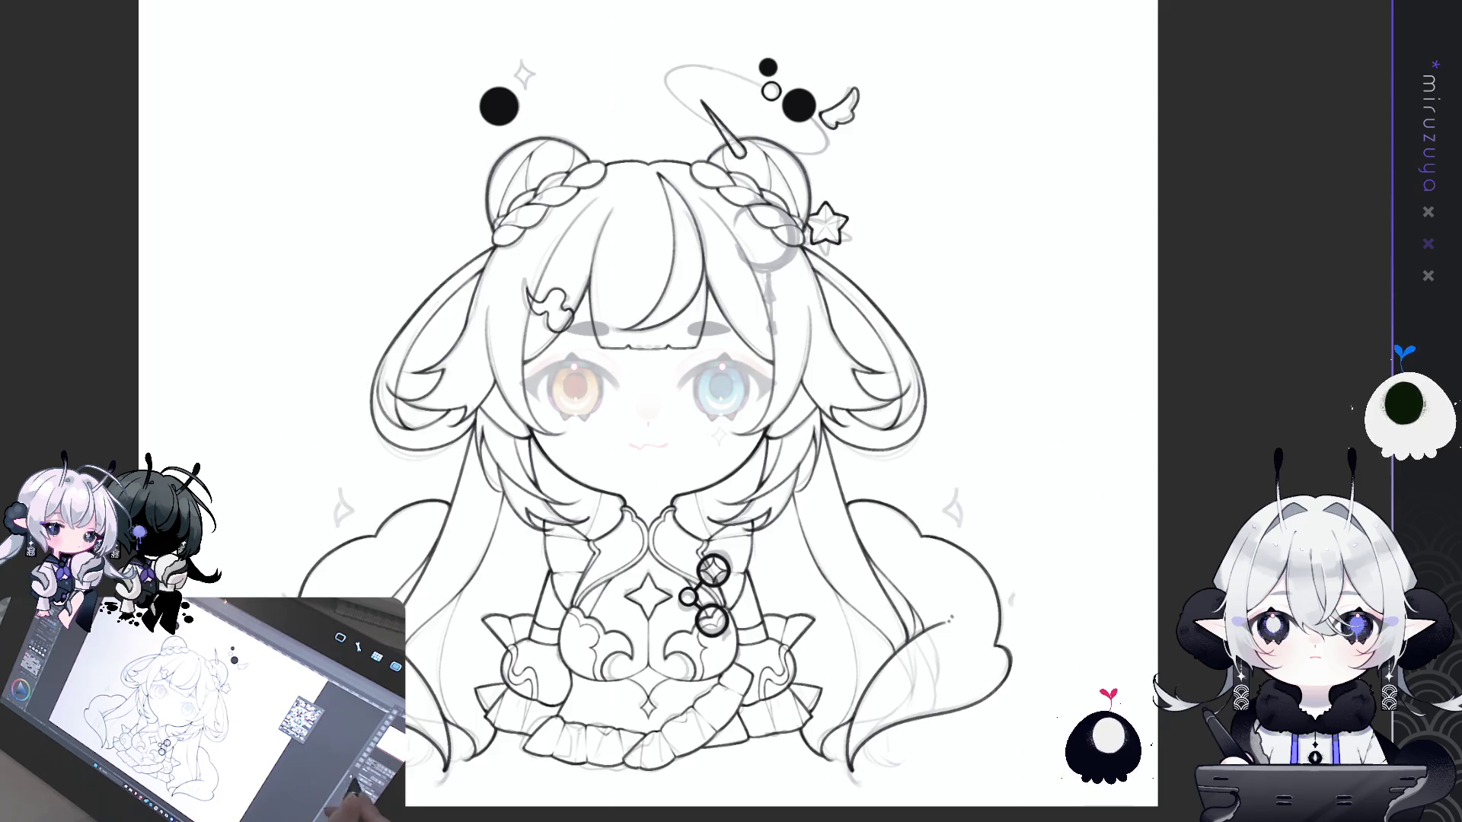
mouse_move(1037, 612)
mouse_down()
mouse_move(1037, 584)
mouse_move(1040, 686)
mouse_up()
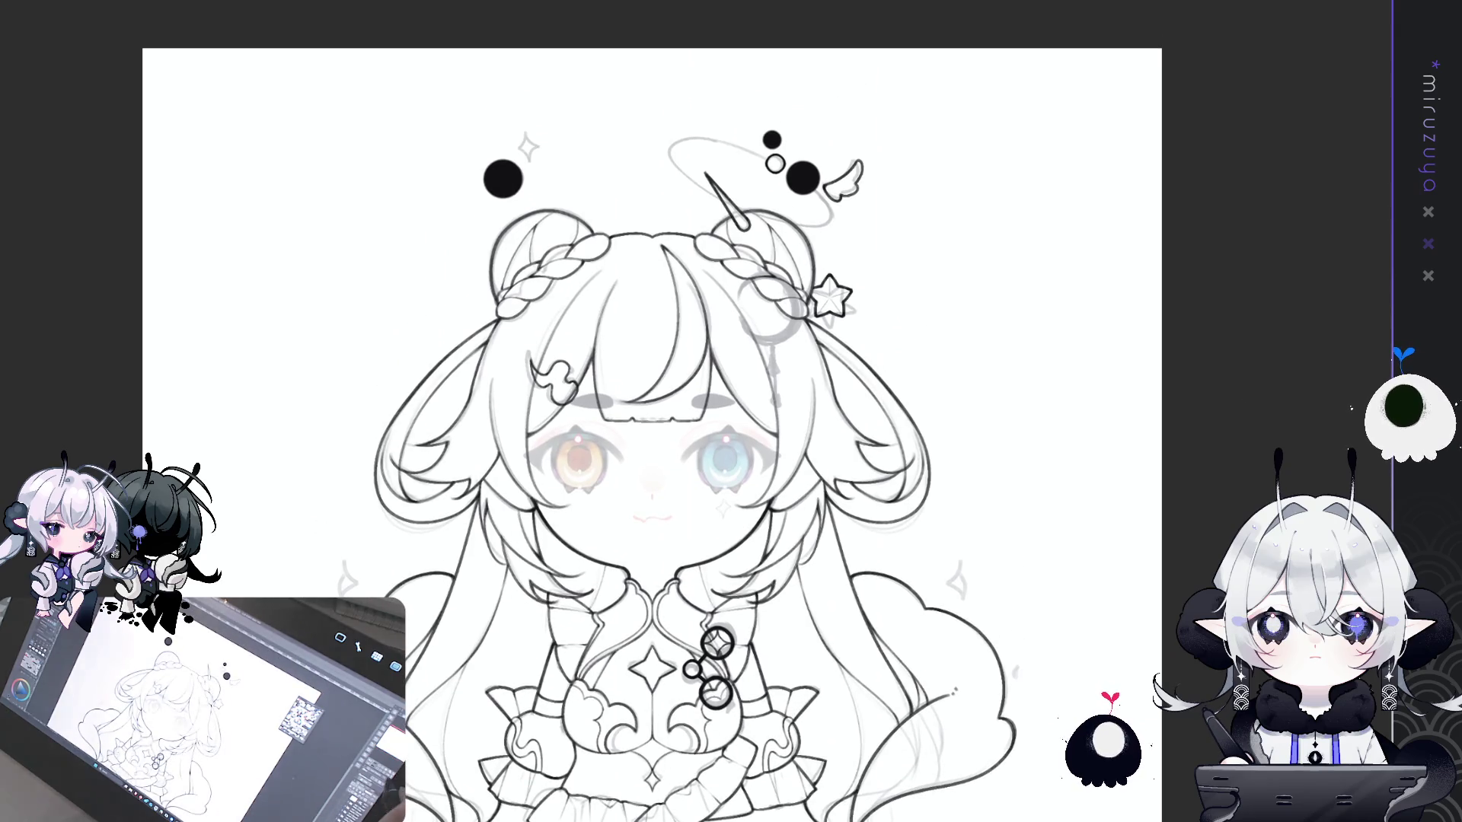
scroll(820, 544, up, 5)
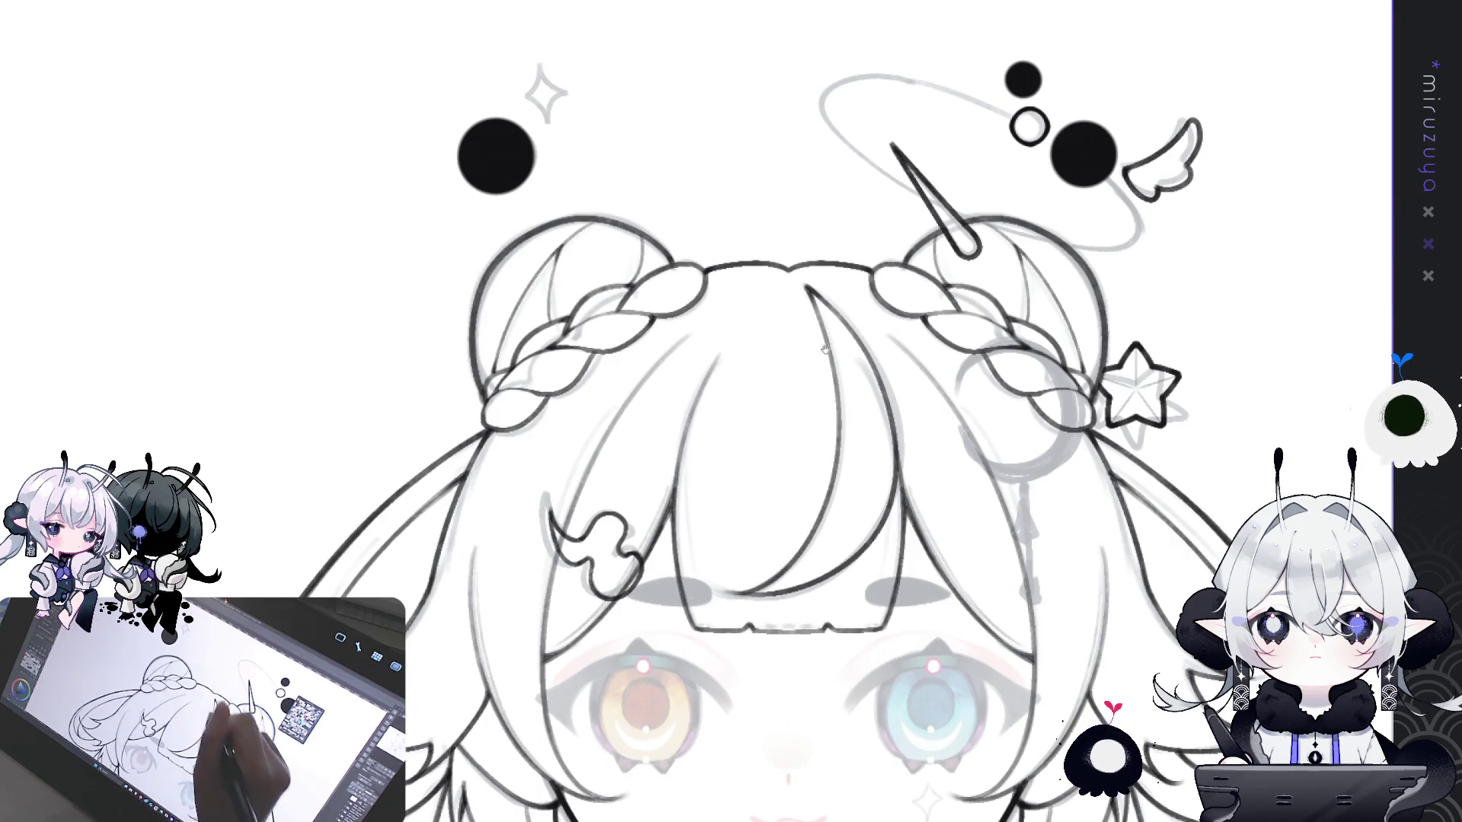
mouse_move(833, 491)
mouse_down()
mouse_move(696, 580)
mouse_move(801, 175)
mouse_up()
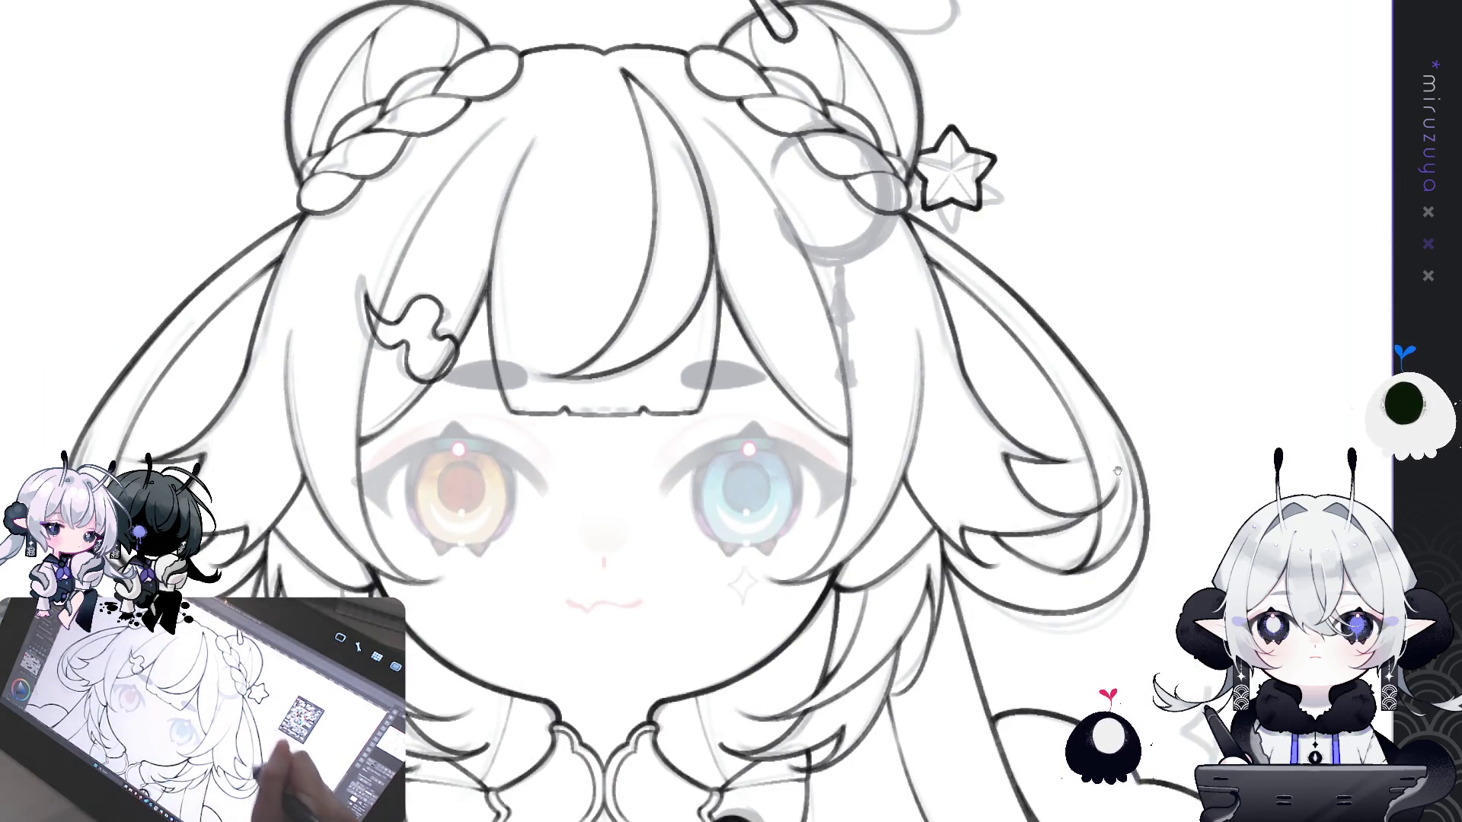
drag(1108, 515, 948, 177)
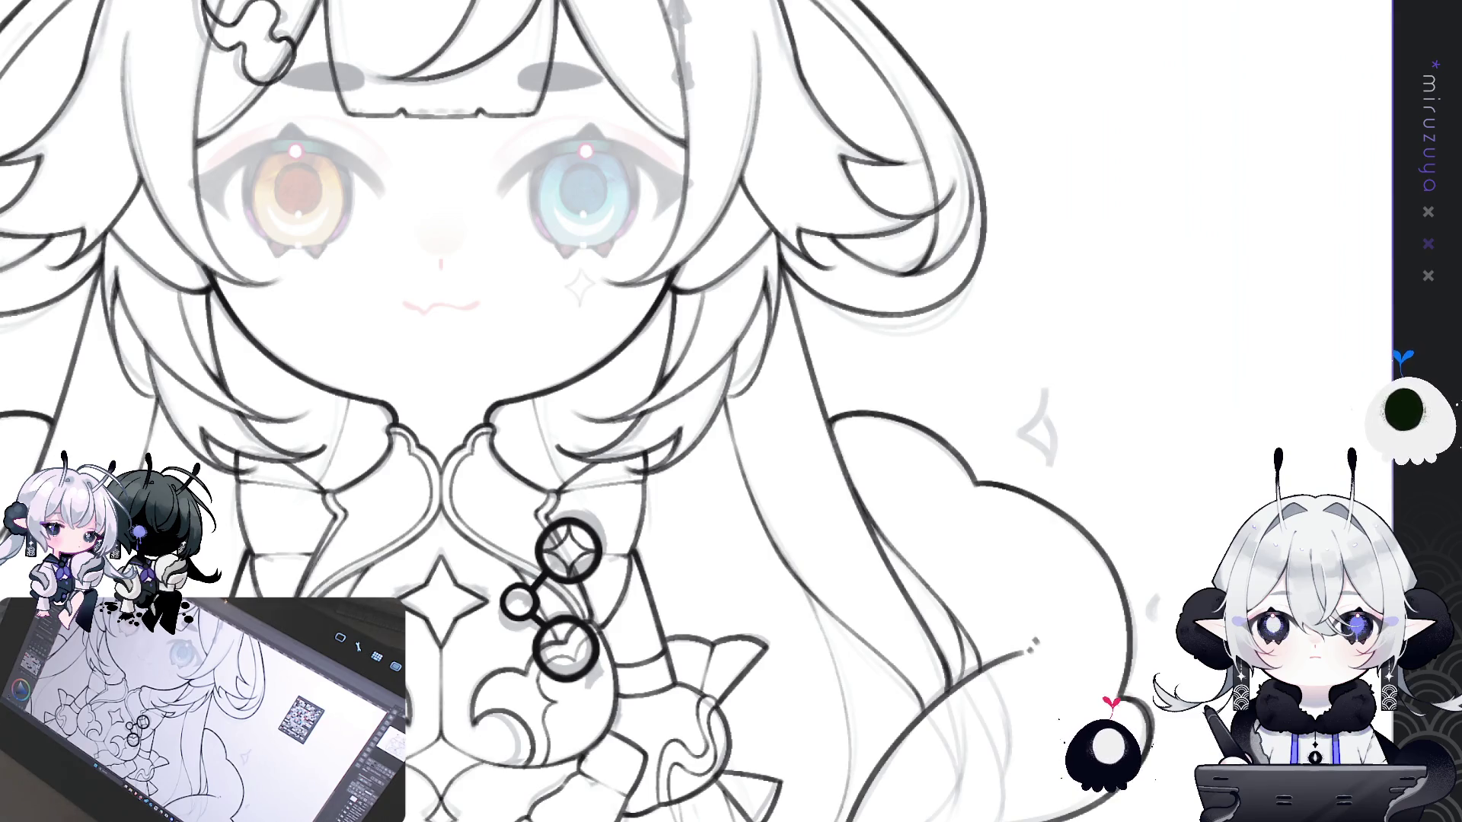
mouse_move(547, 157)
mouse_down()
mouse_move(838, 212)
mouse_move(996, 439)
mouse_move(1005, 776)
mouse_up()
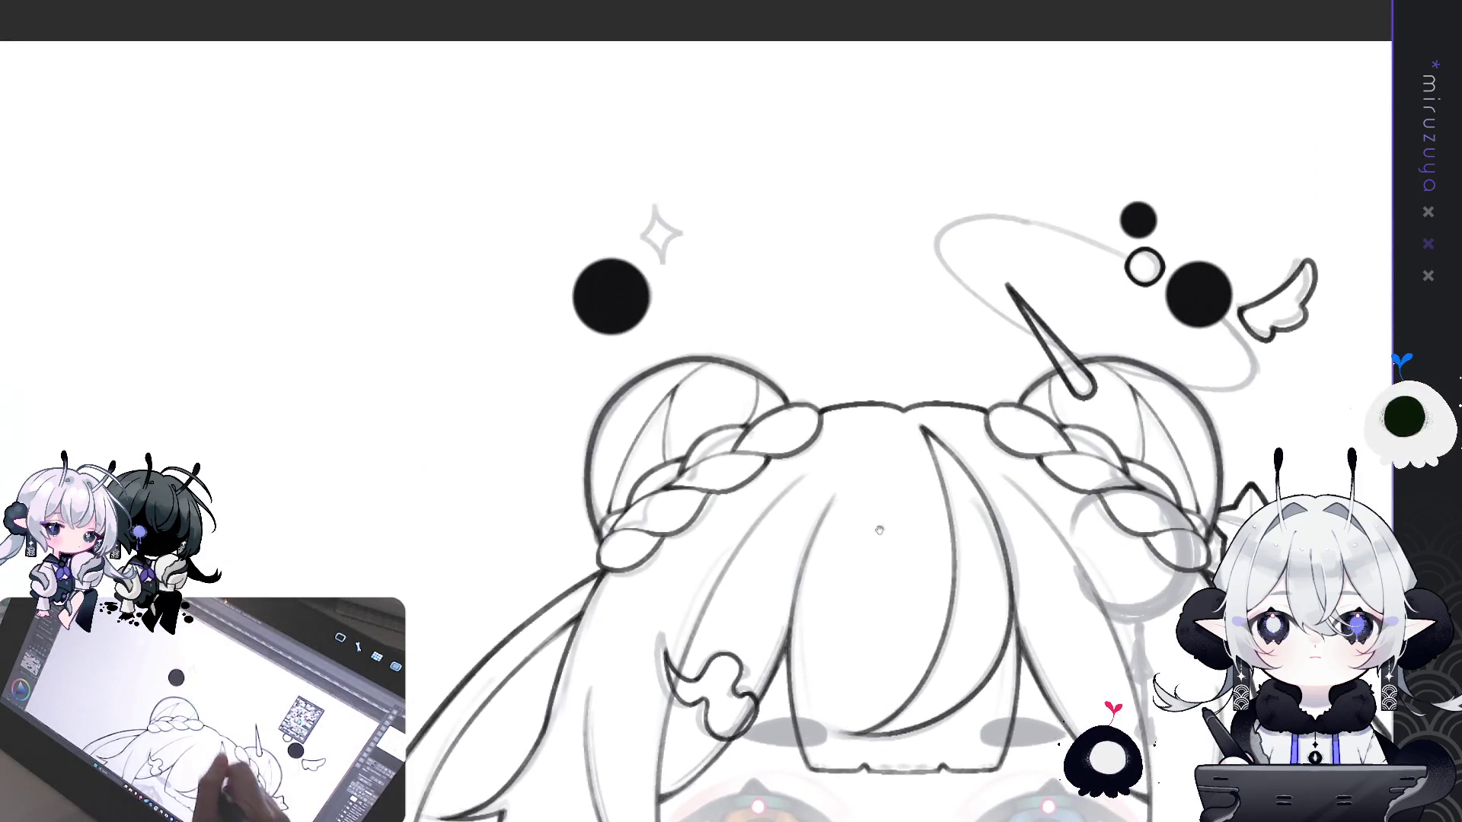
click(674, 224)
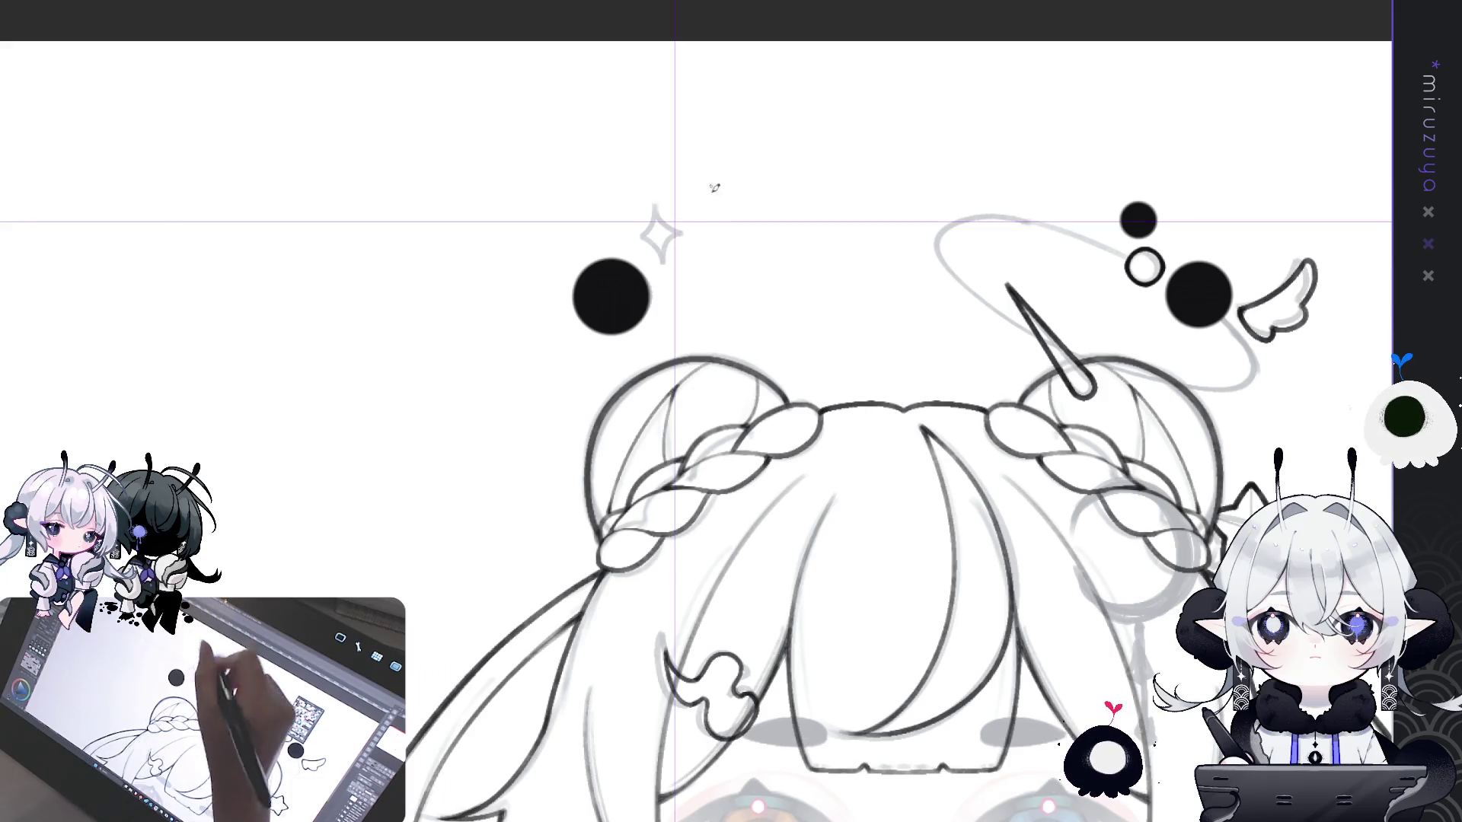
- Try several mirrored sparkles at the guide crossing, undoing each attempt
drag(675, 183, 682, 204)
key(ctrl+z)
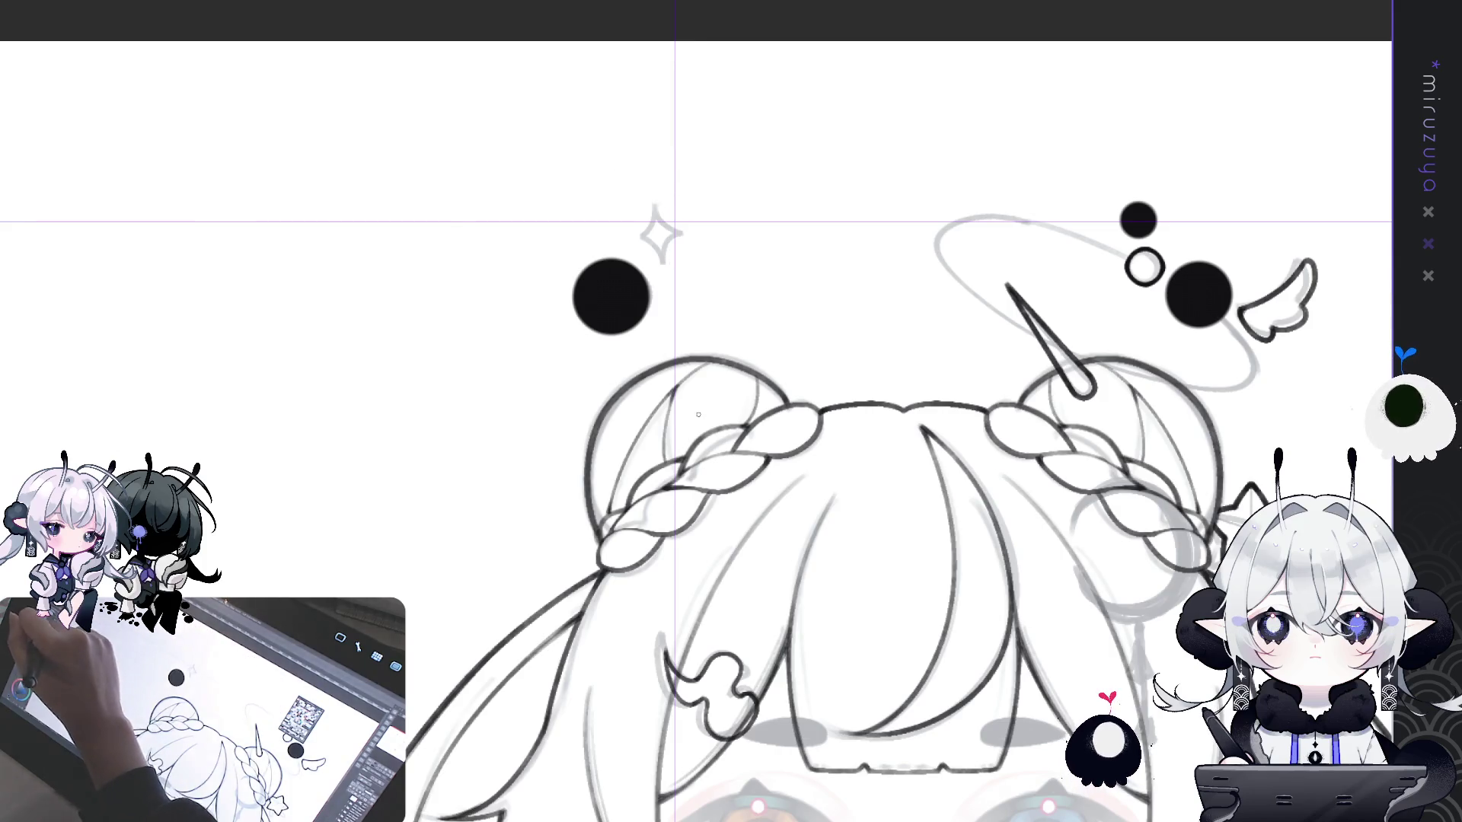
mouse_move(674, 169)
mouse_down()
mouse_move(672, 273)
mouse_move(686, 182)
mouse_move(716, 217)
mouse_up()
key(ctrl+z)
key(ctrl+z)
drag(674, 170, 714, 217)
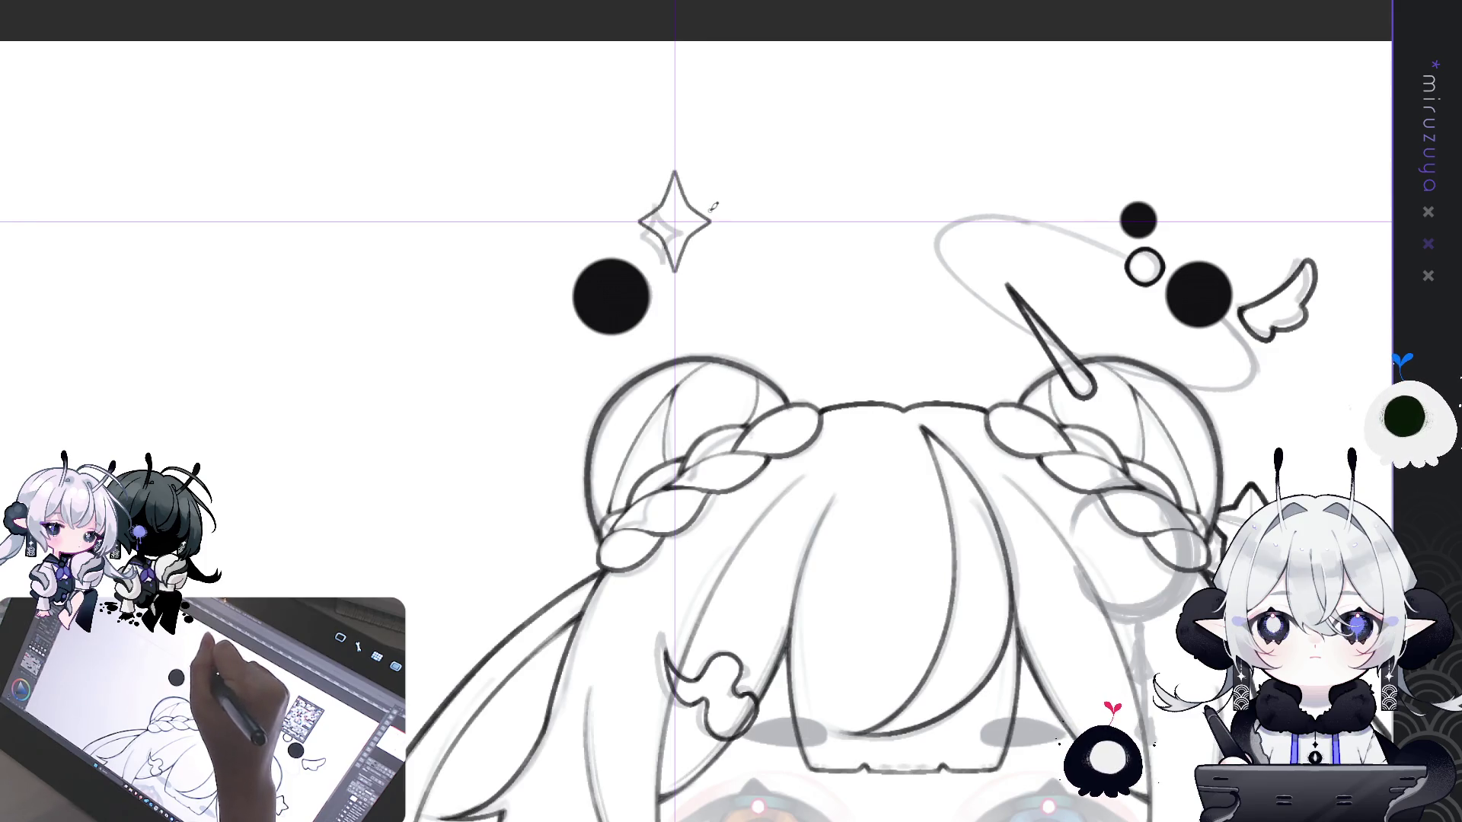
key(ctrl+z)
key(ctrl+z)
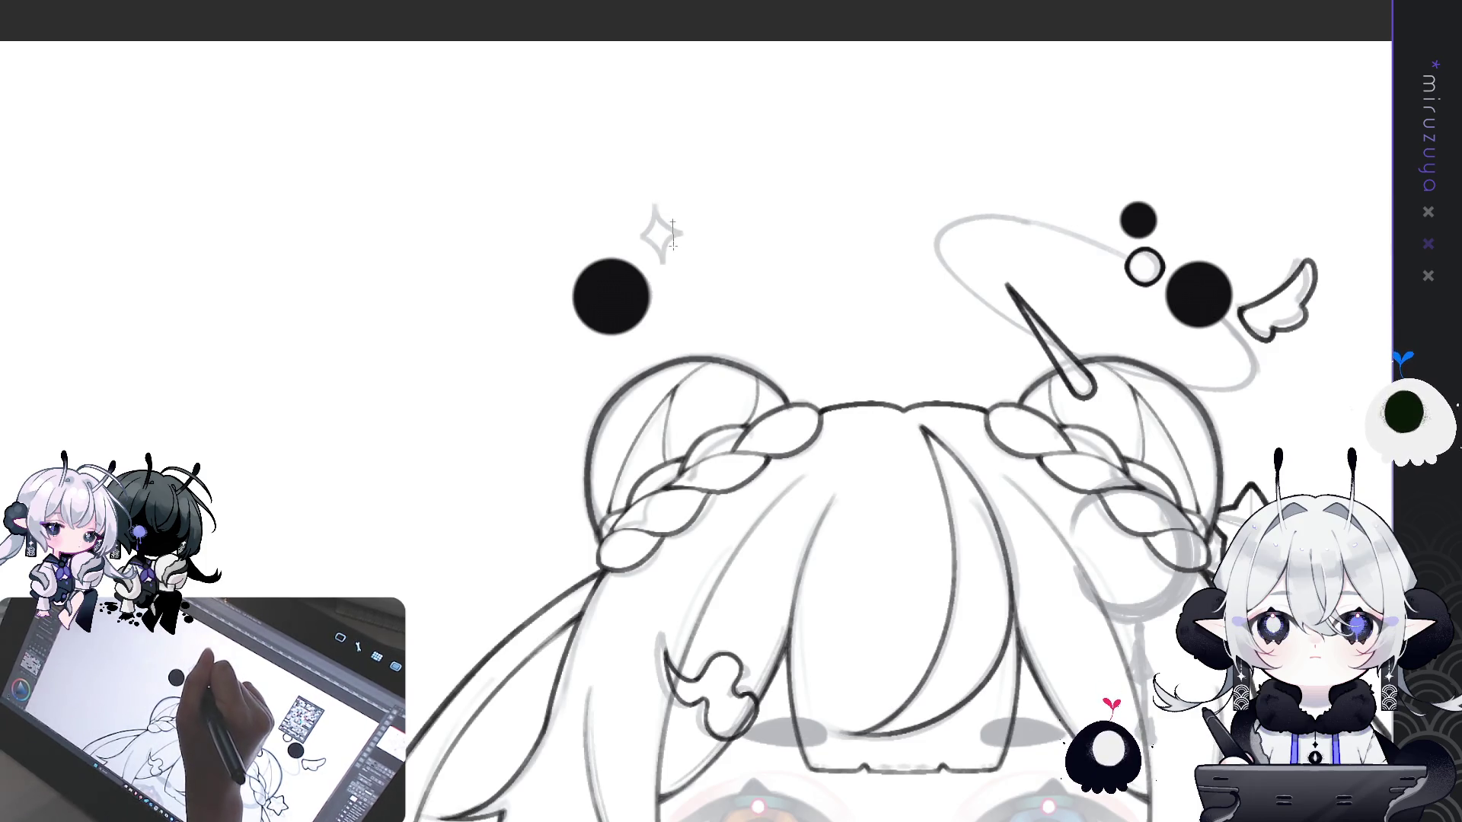
key(ctrl+y)
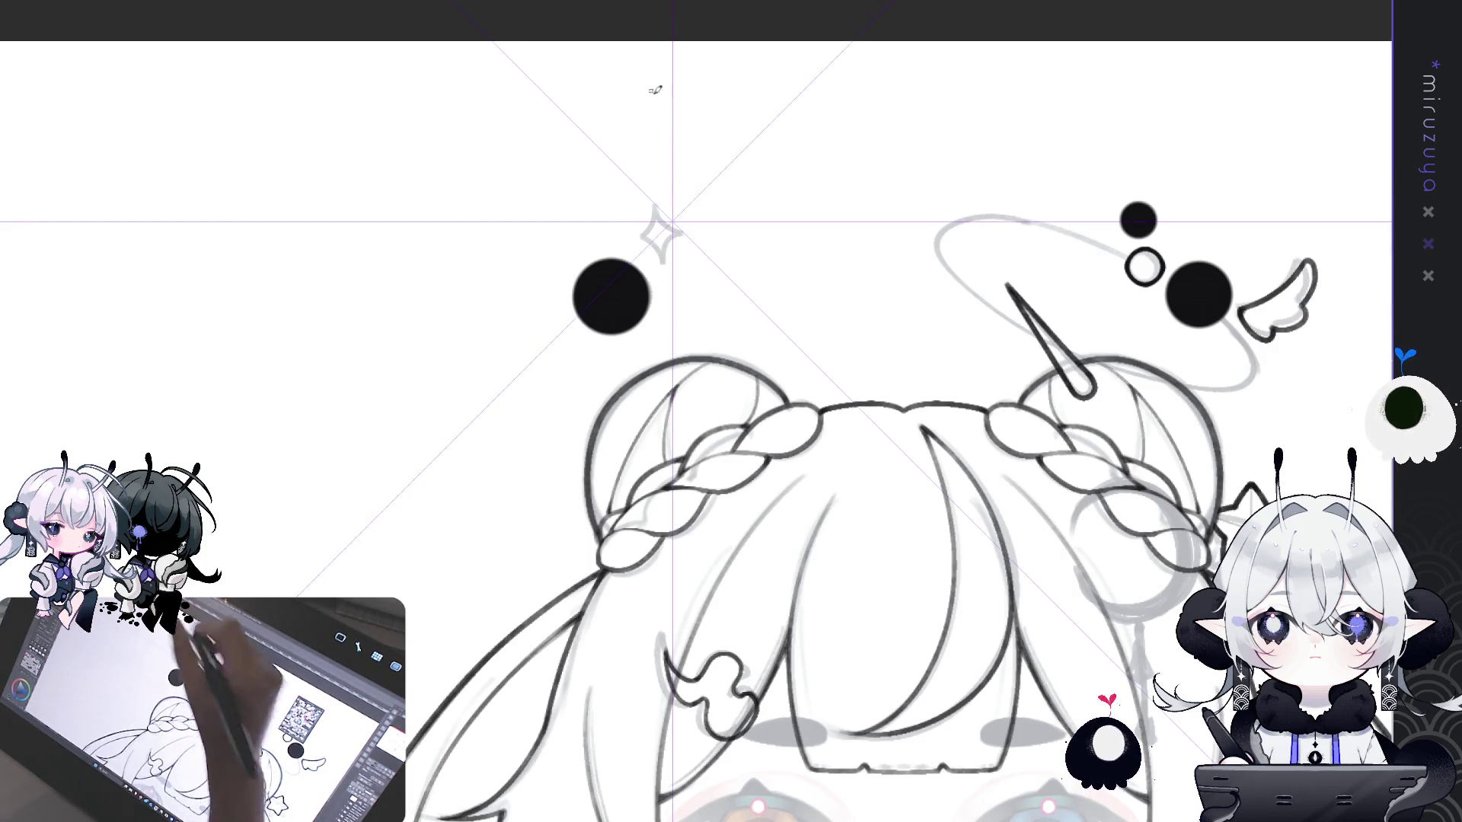
- Ink a larger, bolder mirrored four-point sparkle and hide the symmetry guides
drag(673, 180, 690, 198)
key(ctrl+z)
key(ctrl+z)
key(ctrl+z)
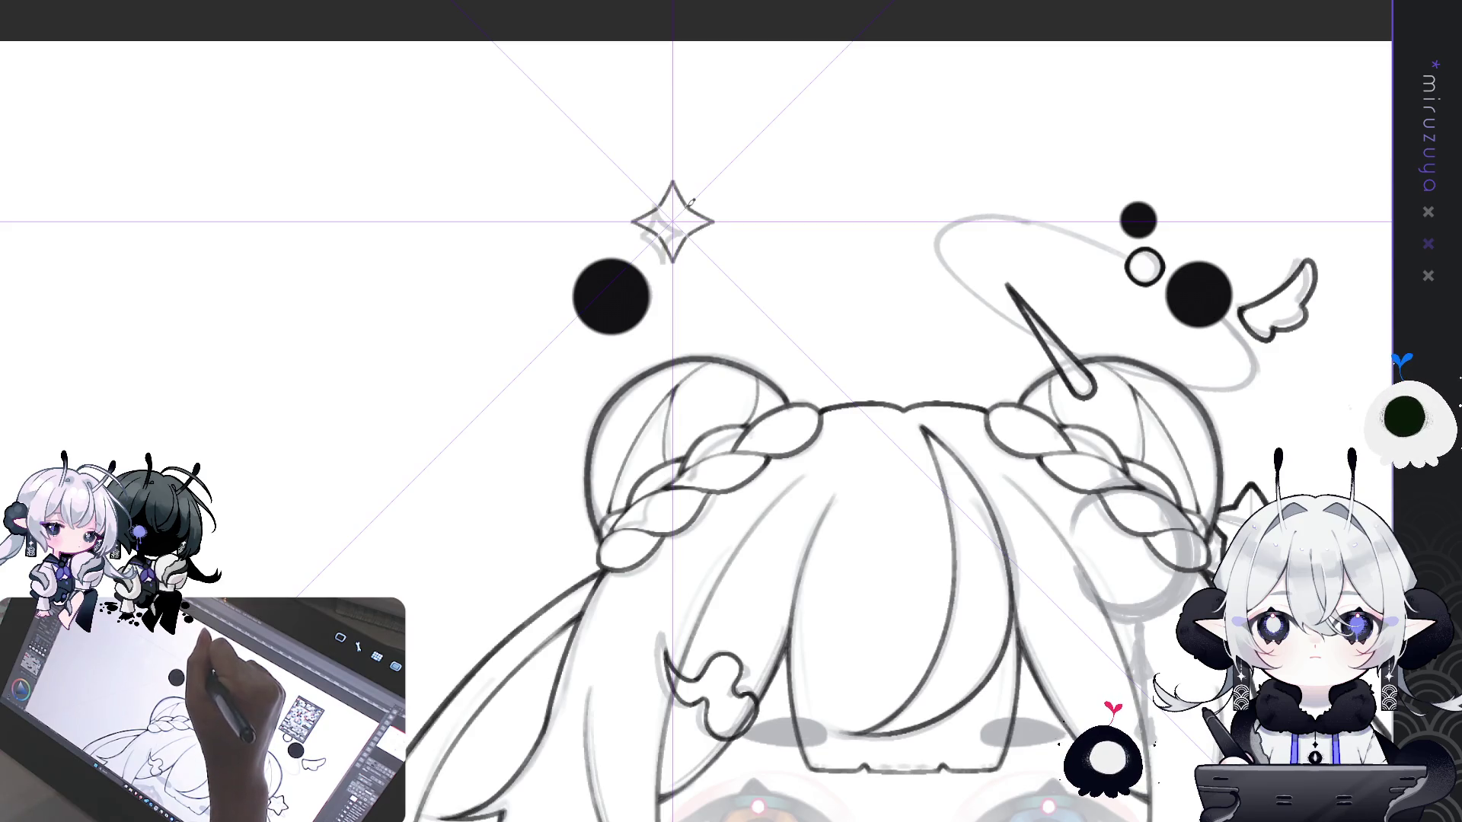
key(ctrl+z)
drag(673, 178, 708, 214)
key(ctrl+z)
key(ctrl+z)
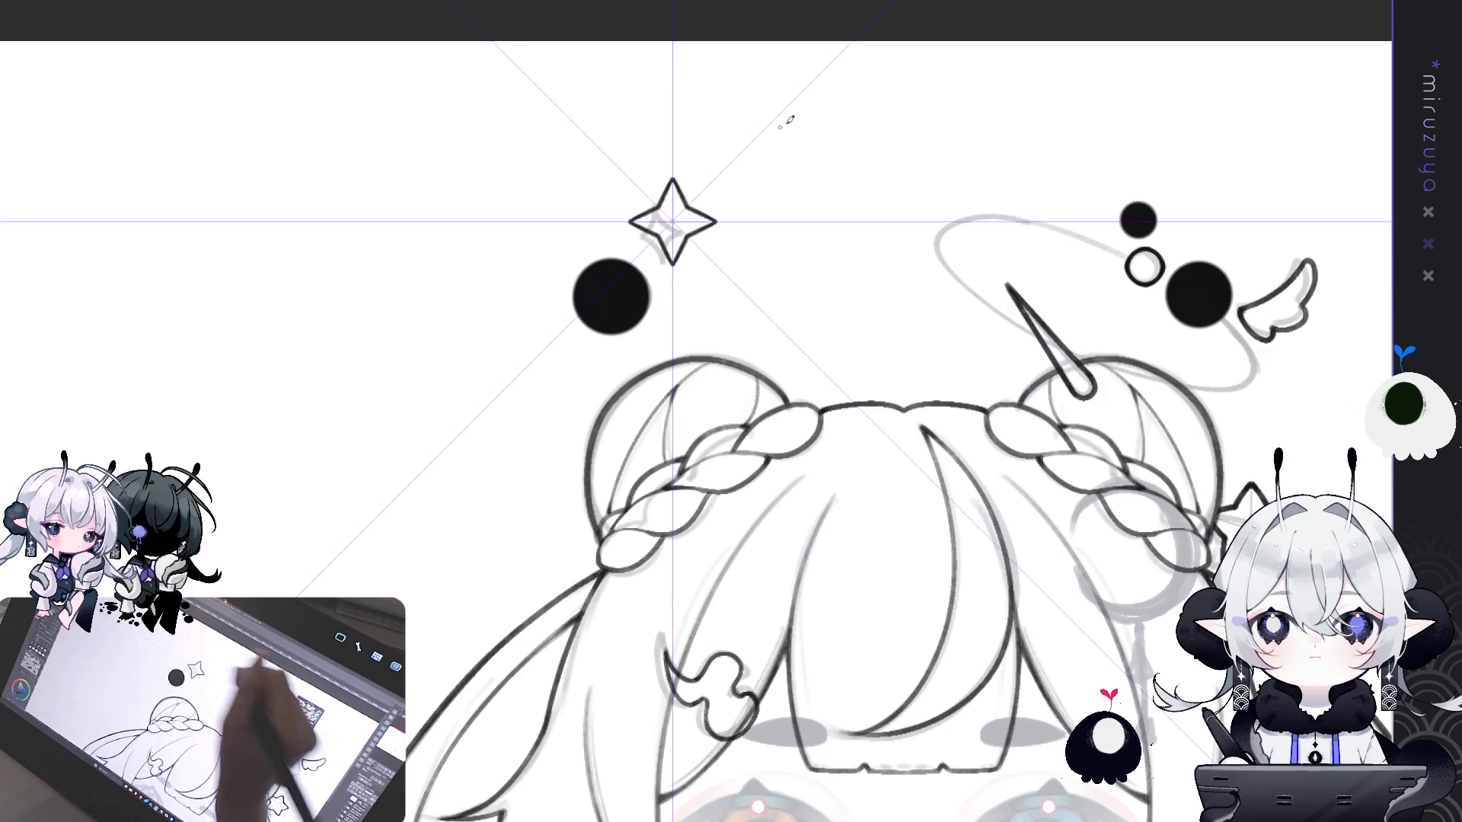
key(ctrl+r)
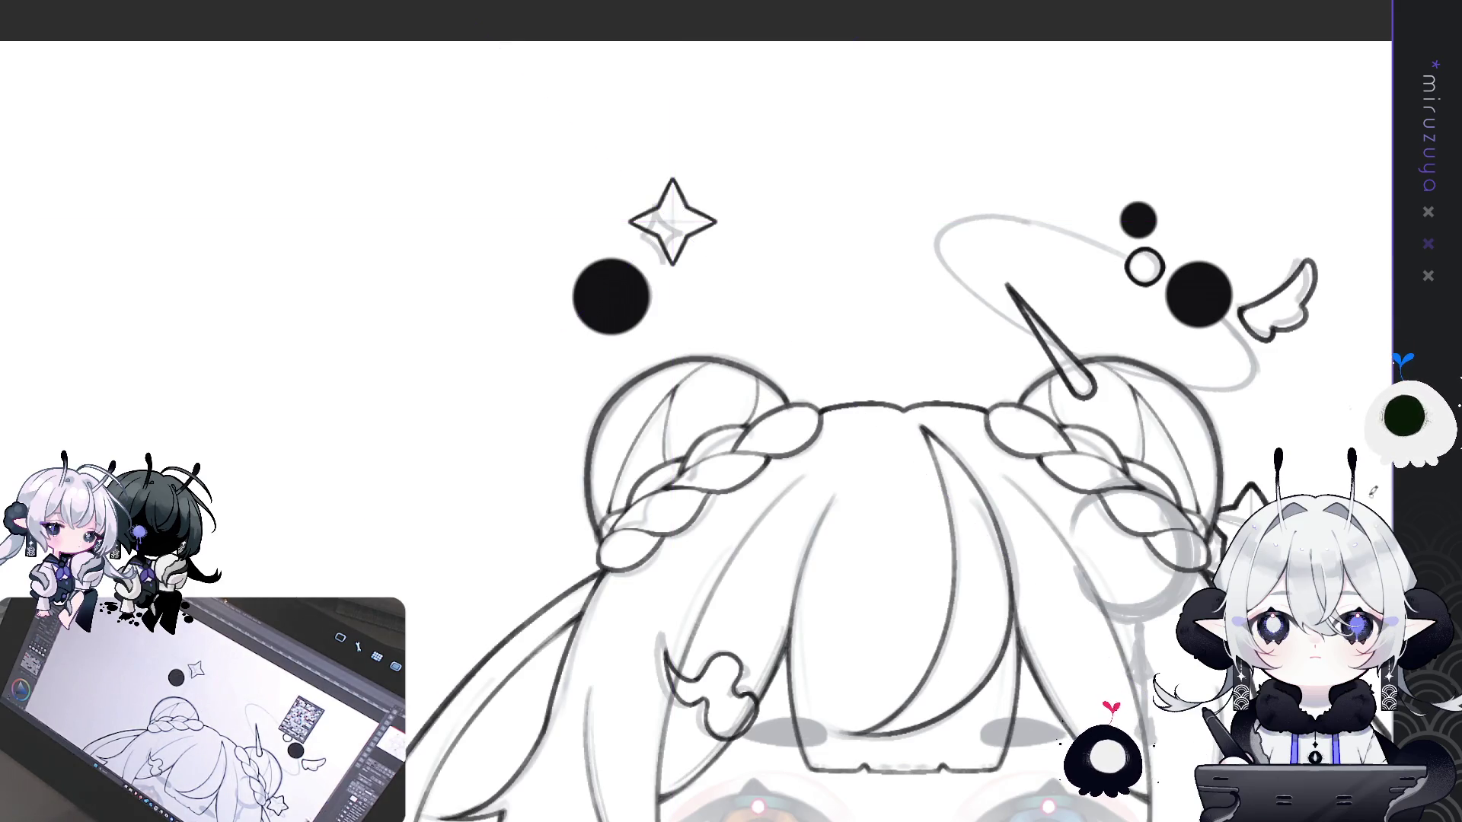
- Shrink the sparkle above the left bun with a free transform, nudging it slightly right
drag(676, 273, 673, 279)
key(ctrl+t)
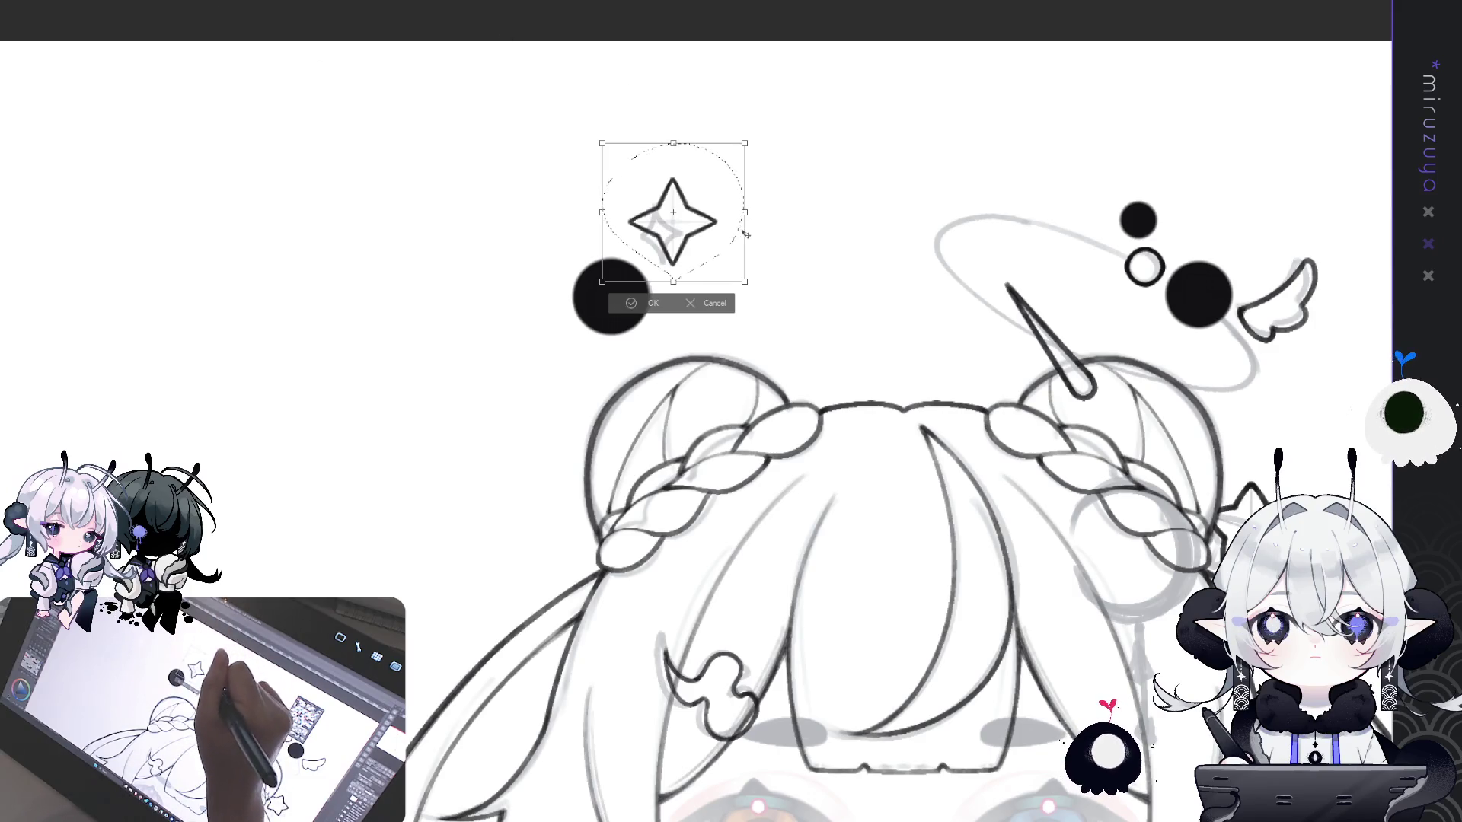
drag(709, 207, 711, 207)
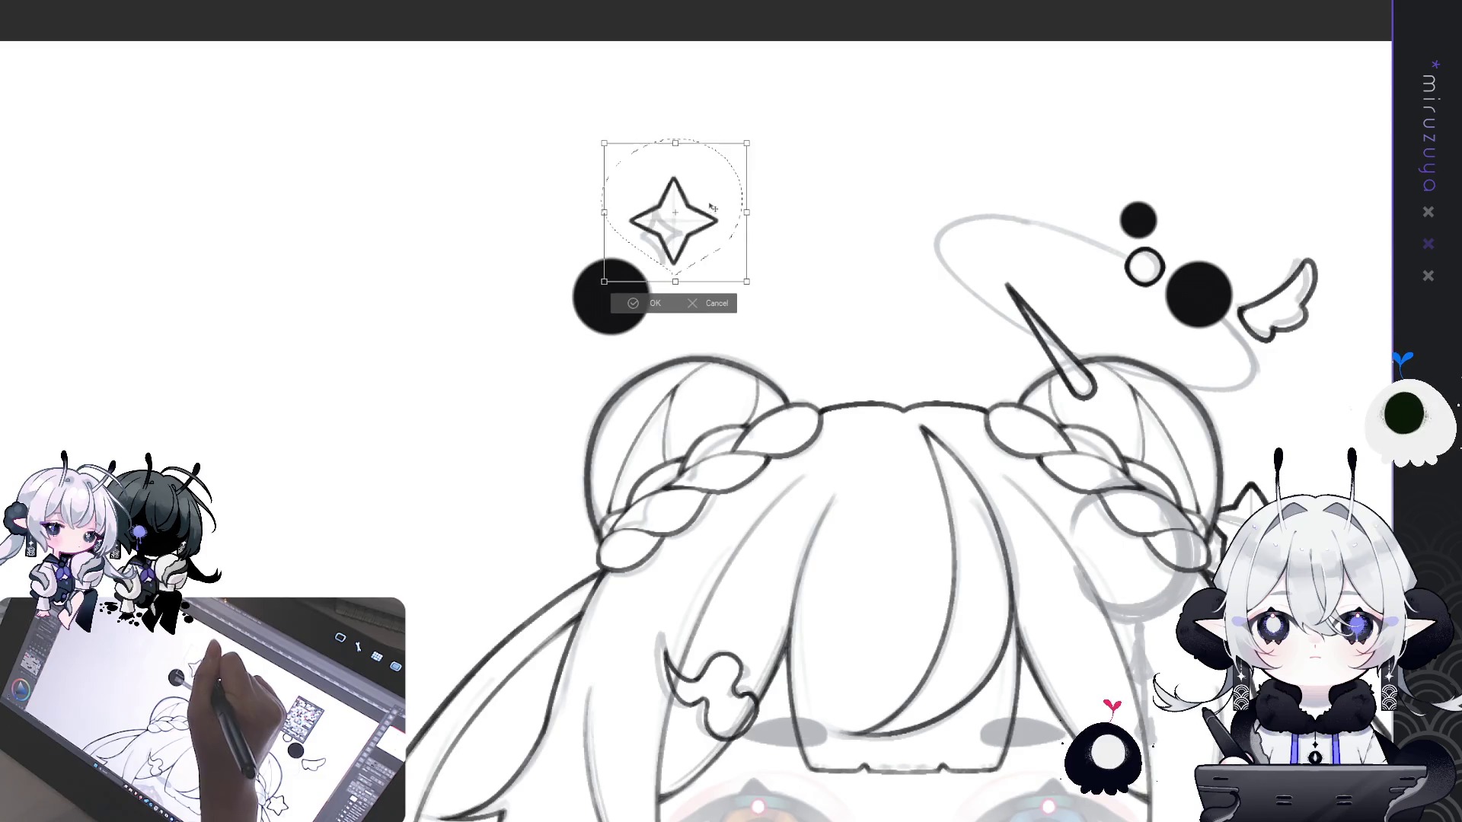
drag(676, 142, 673, 160)
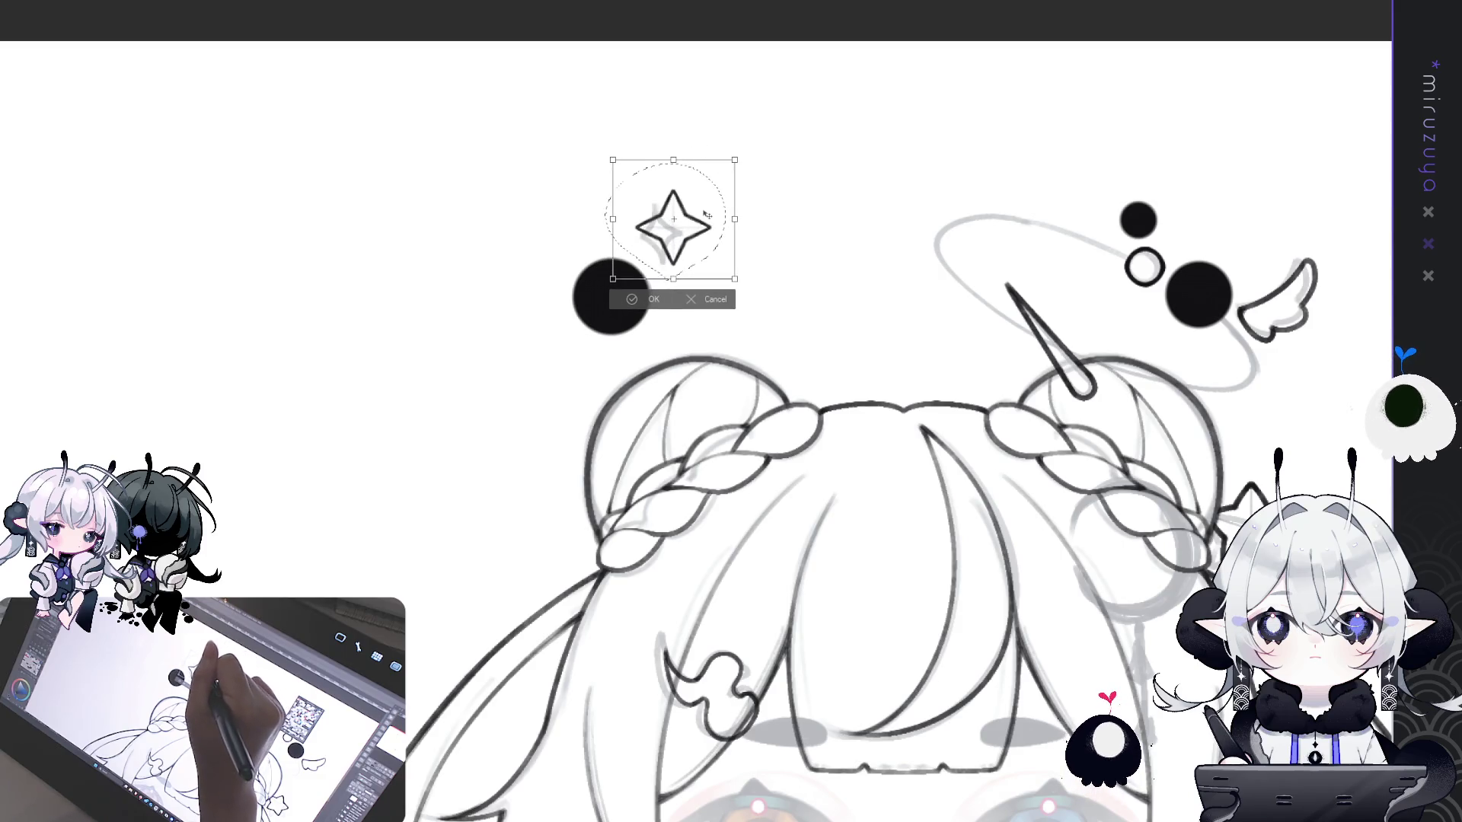
key(Return)
- Move the sparkle and the black planet slightly lower together, then deselect
mouse_move(767, 242)
mouse_down()
mouse_move(688, 313)
mouse_move(772, 164)
mouse_up()
drag(537, 393, 538, 412)
key(ctrl+d)
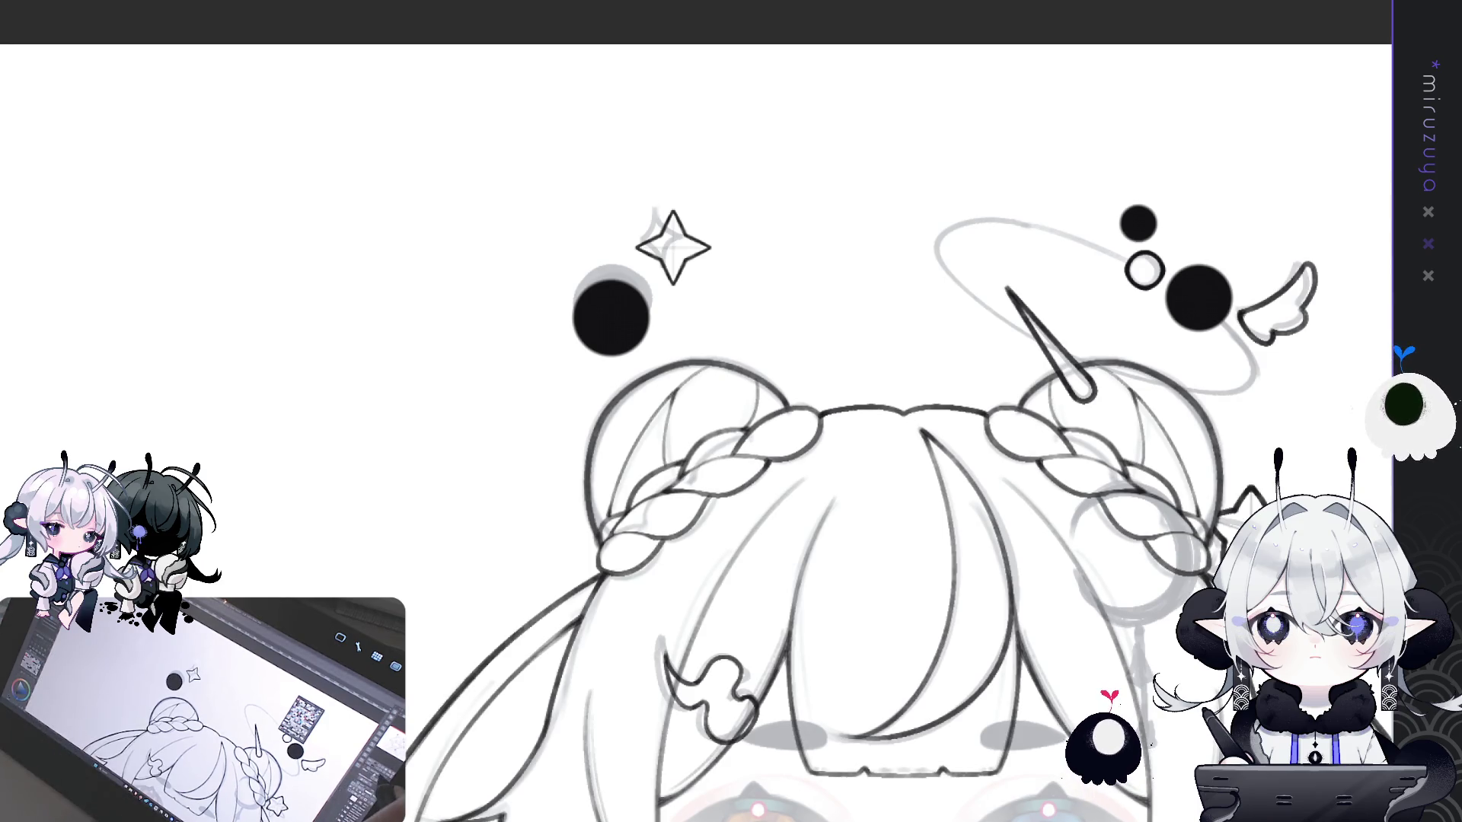
scroll(1207, 417, down, 5)
- Zoom and pan across the canvas to review the face and the whole inked figure
scroll(1207, 416, up, 3)
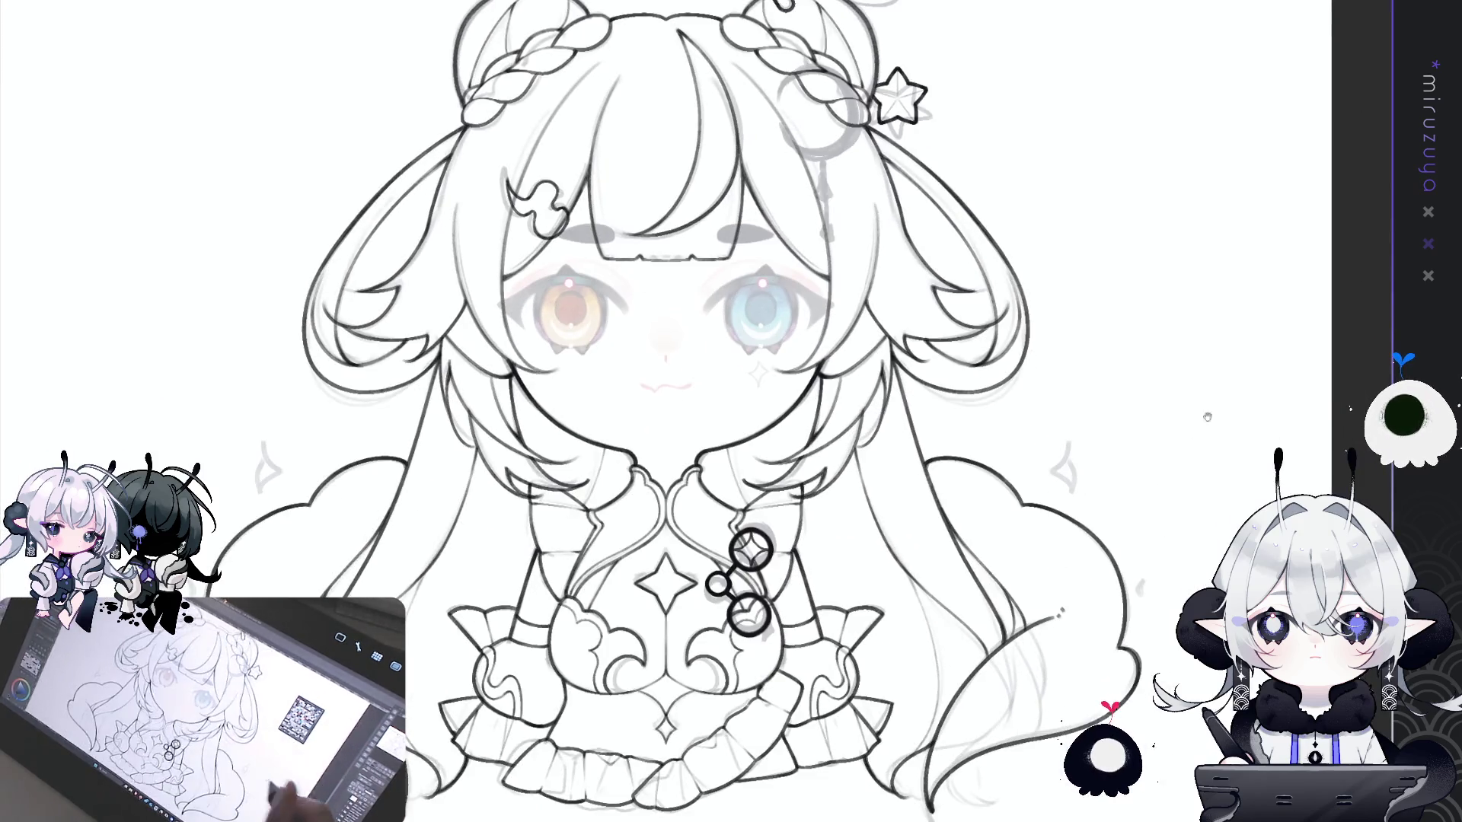
scroll(1208, 416, down, 3)
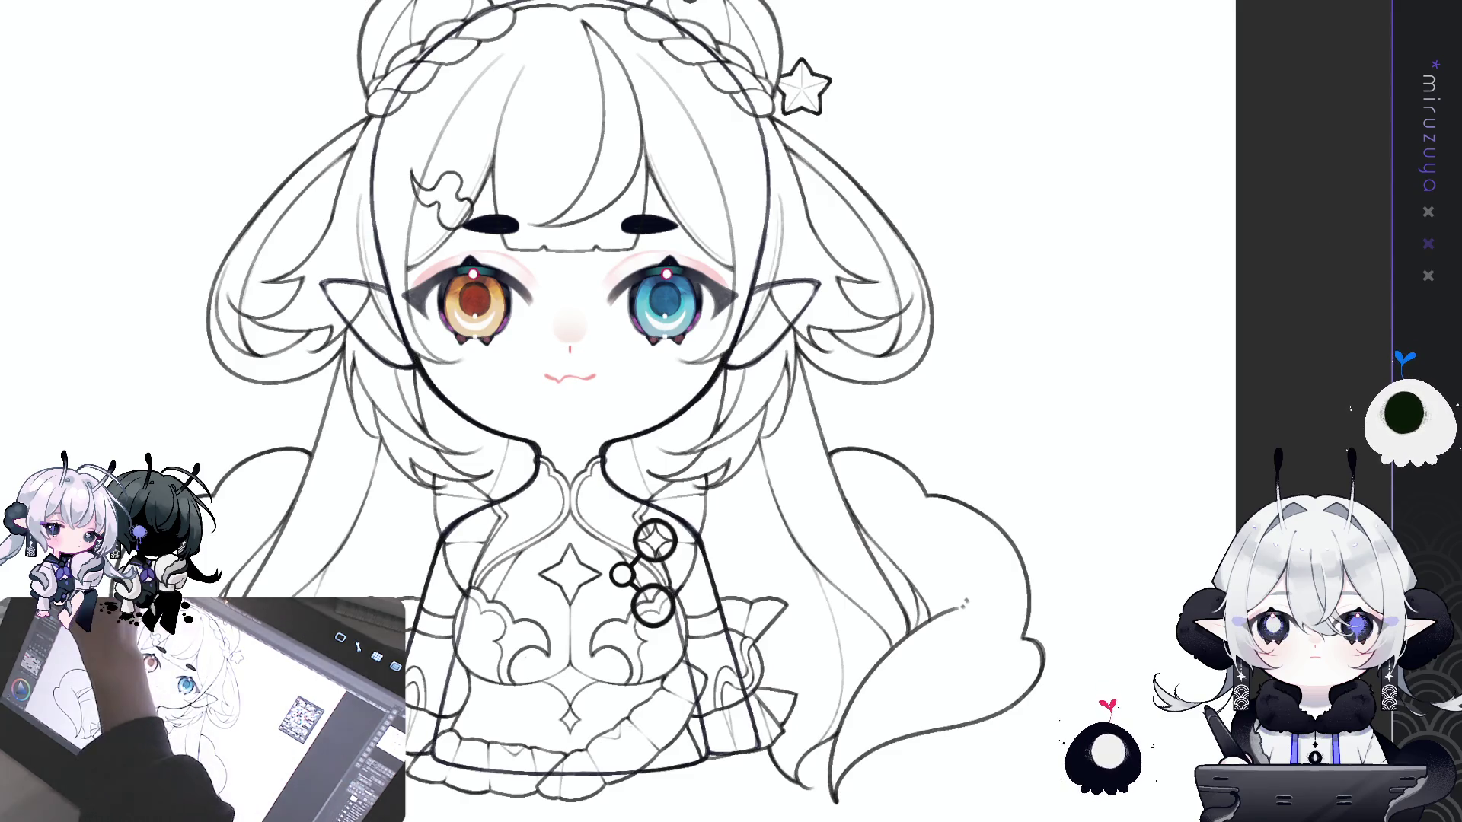
scroll(670, 233, up, 3)
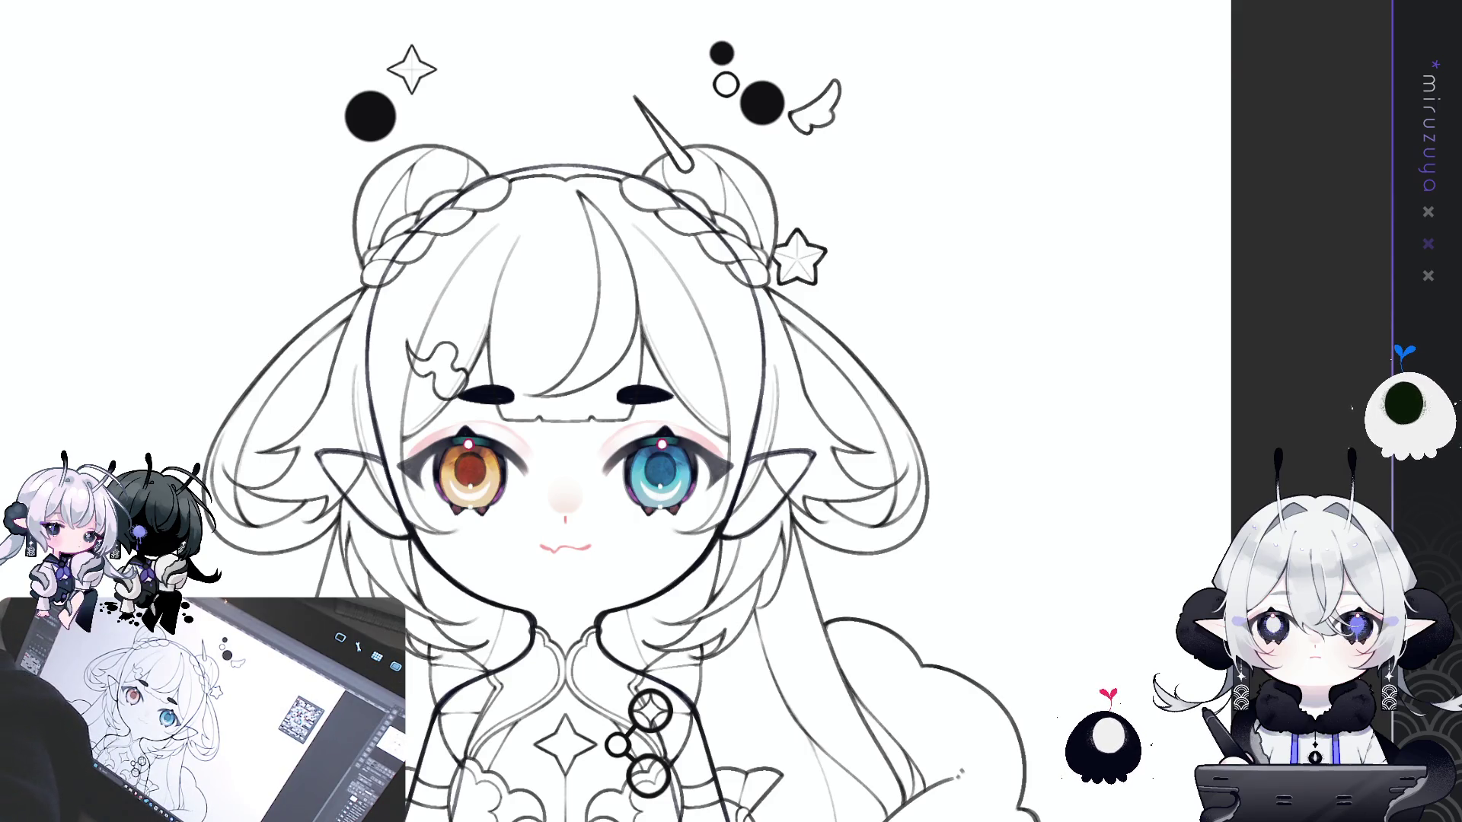
drag(609, 456, 666, 360)
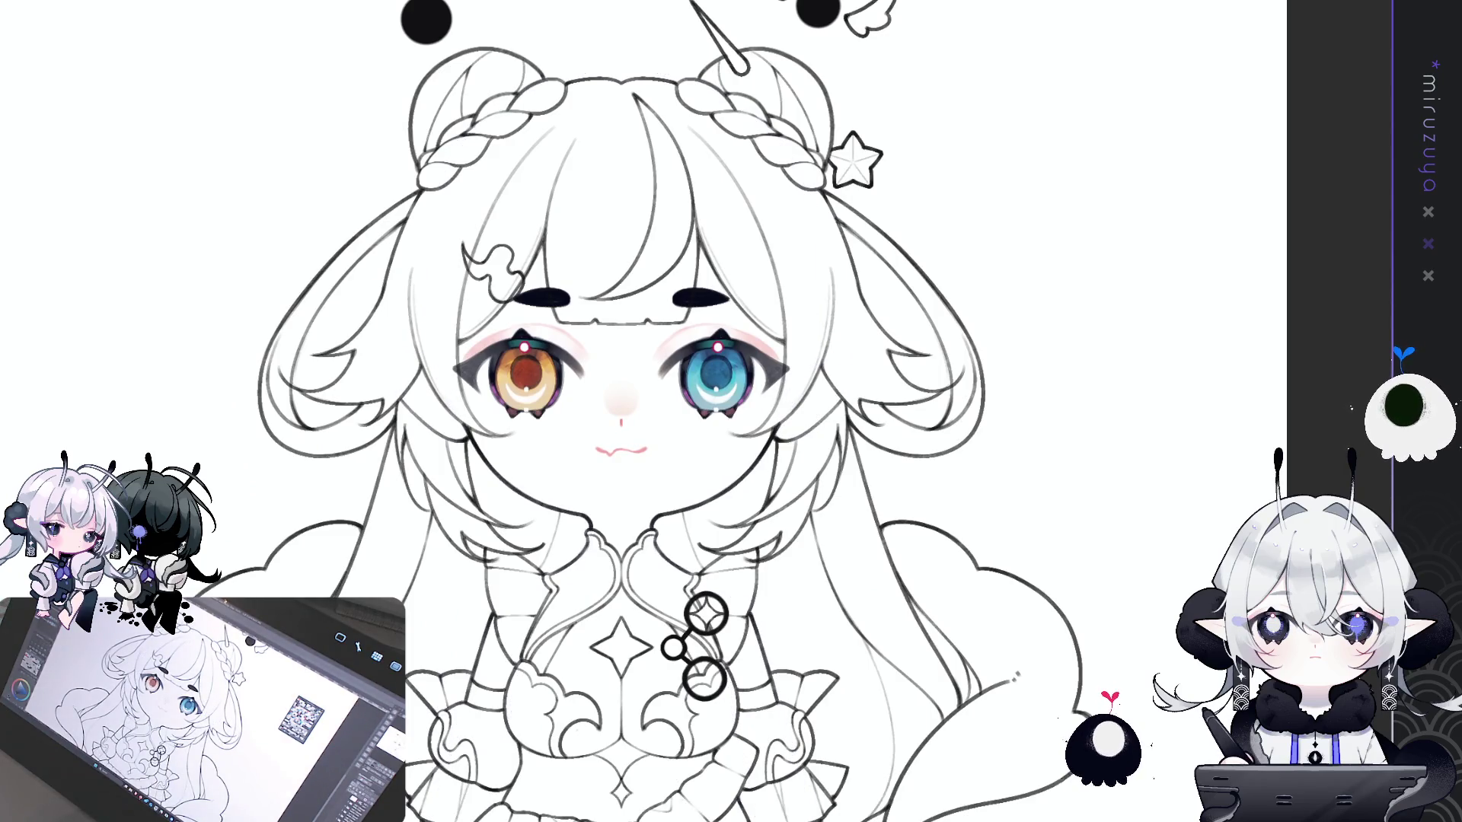
scroll(639, 411, down, 2)
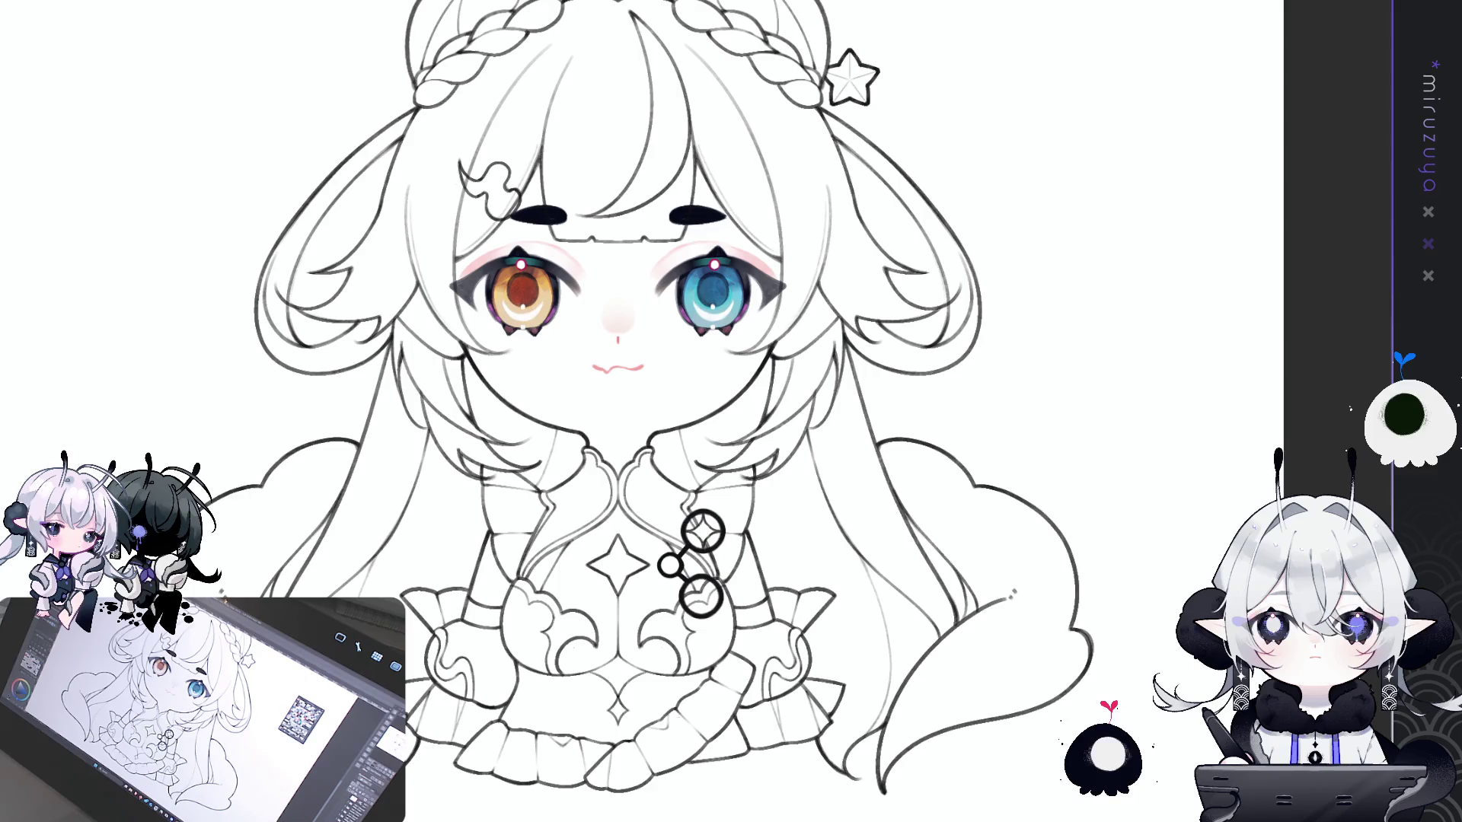
drag(639, 411, 630, 471)
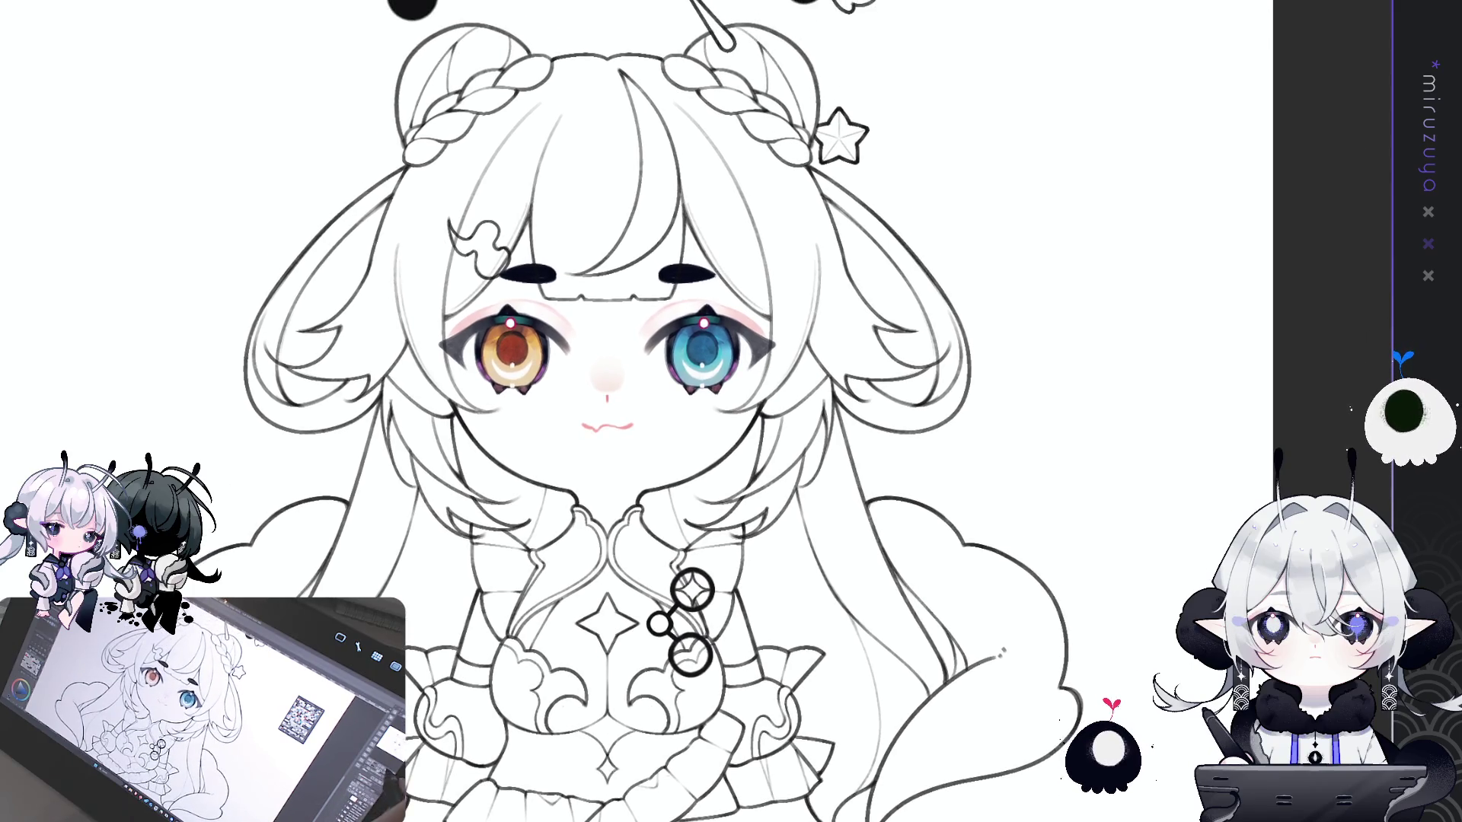